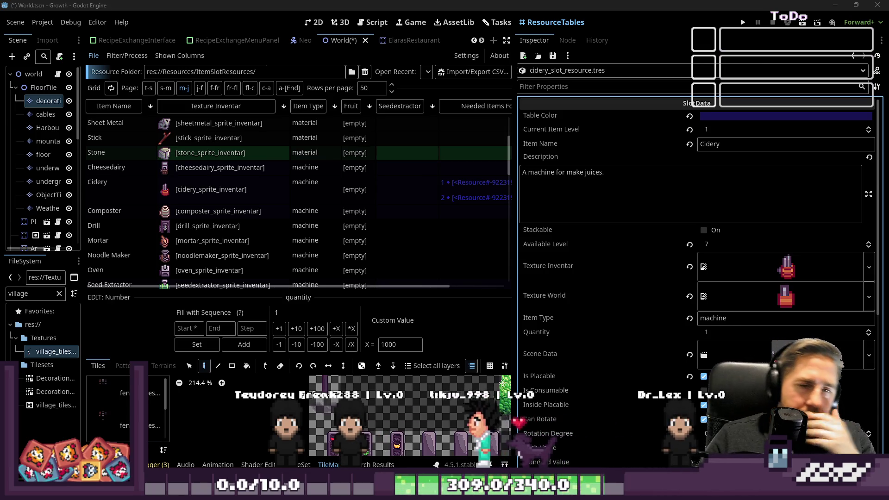
Step: Show fair_can_threwing.gd in a widened script editor scrolled to the top, then bring up the Tasks board
left_click(375, 21)
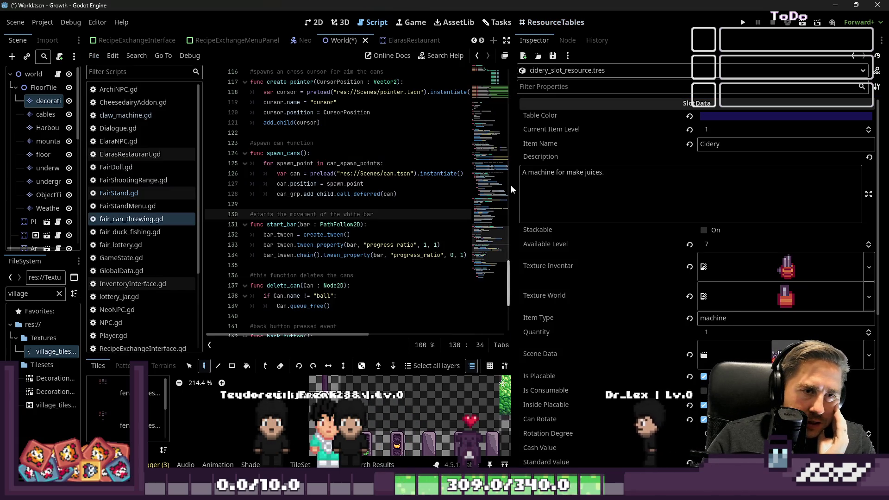
left_click_drag(511, 189, 708, 219)
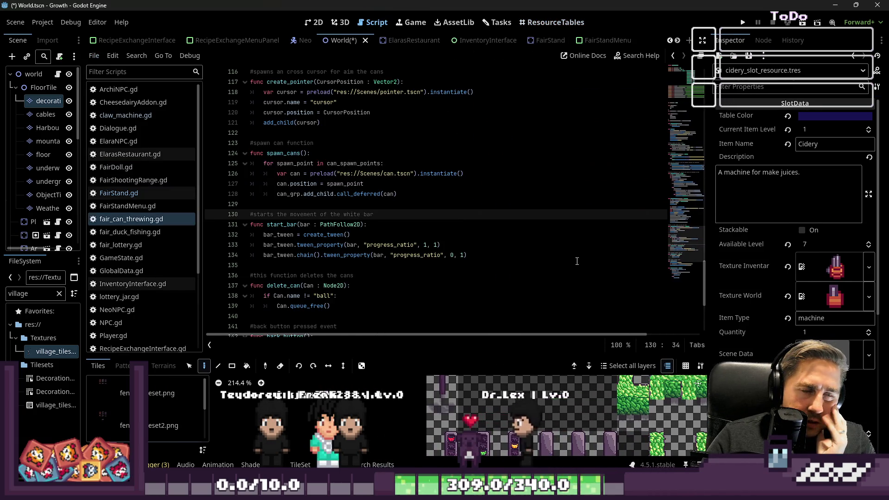
scroll(582, 261, "up", 20)
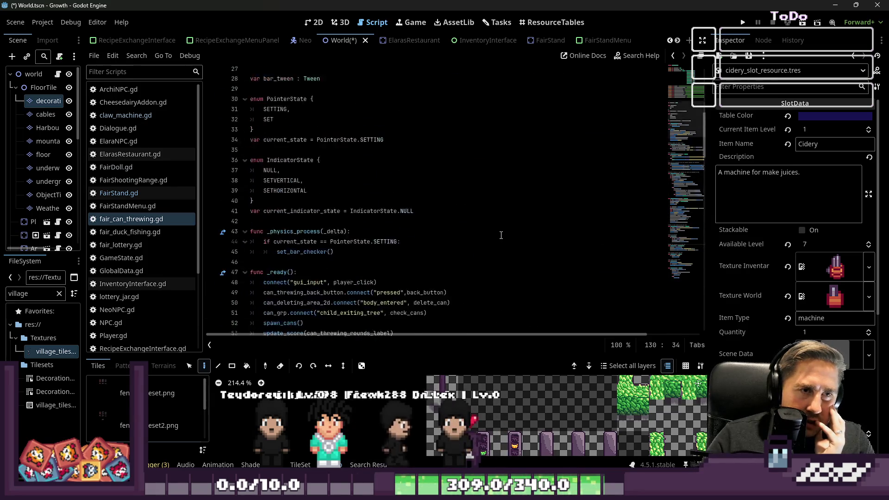
scroll(501, 235, "up", 9)
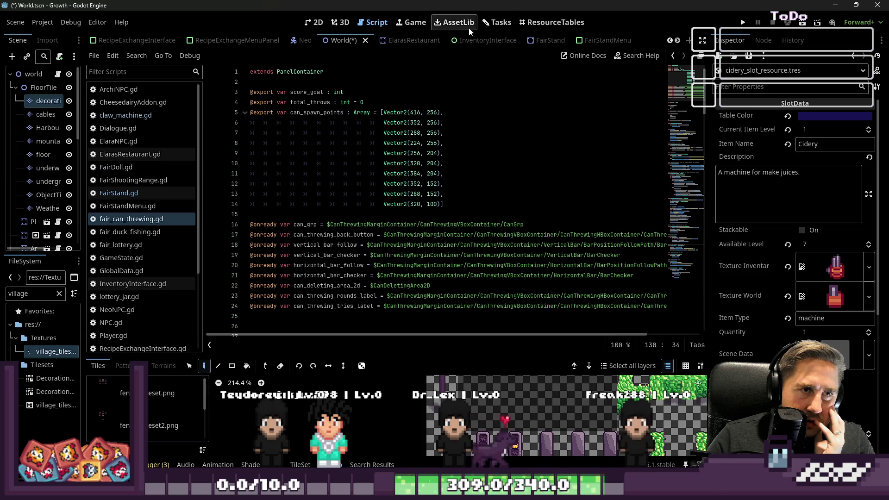
left_click(485, 23)
scroll(447, 223, "down", 1)
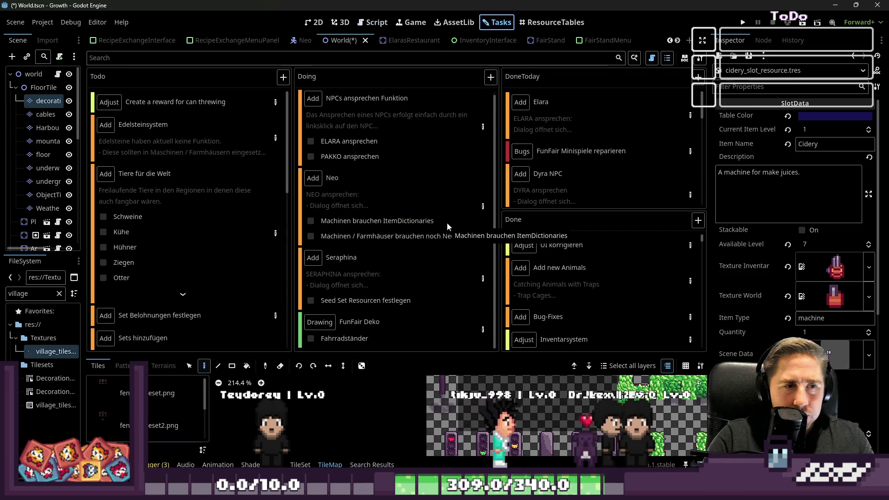
left_click(482, 279)
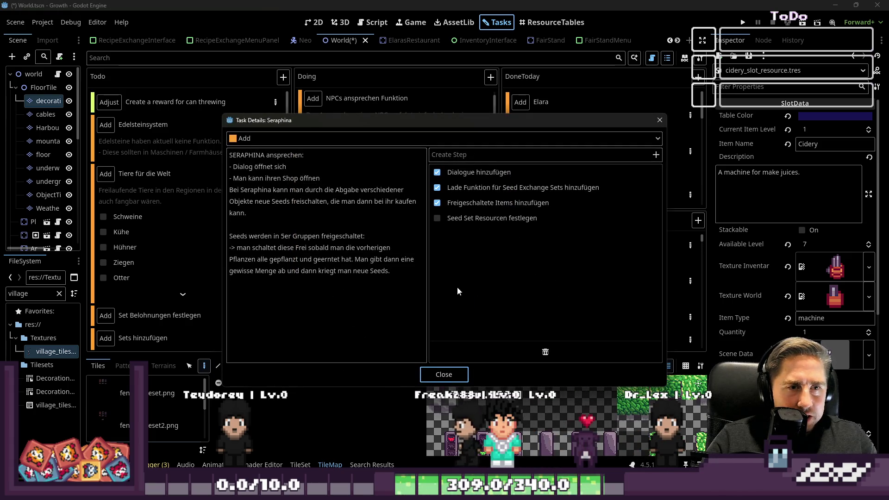
left_click(429, 380)
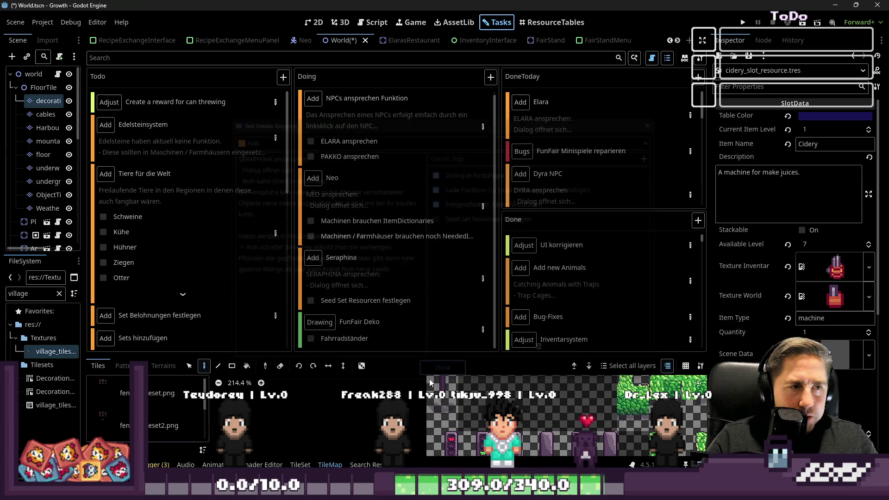
mouse_move(466, 491)
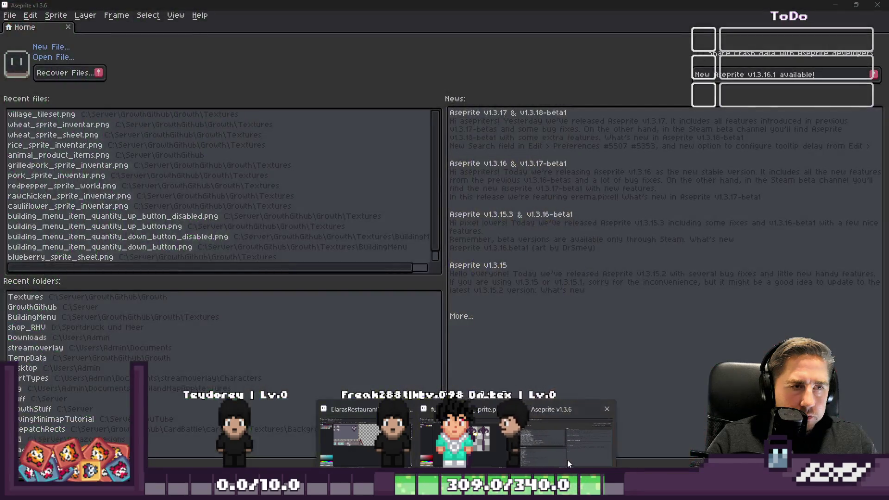
Step: Bring Aseprite forward, dismiss its Home window, view the lantern sprite, then return to Godot
left_click(567, 460)
left_click(883, 5)
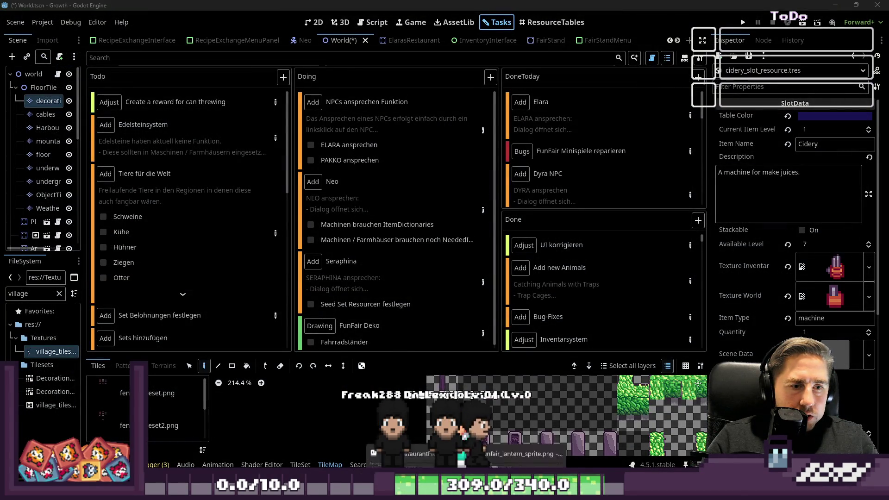
key("alt+Tab")
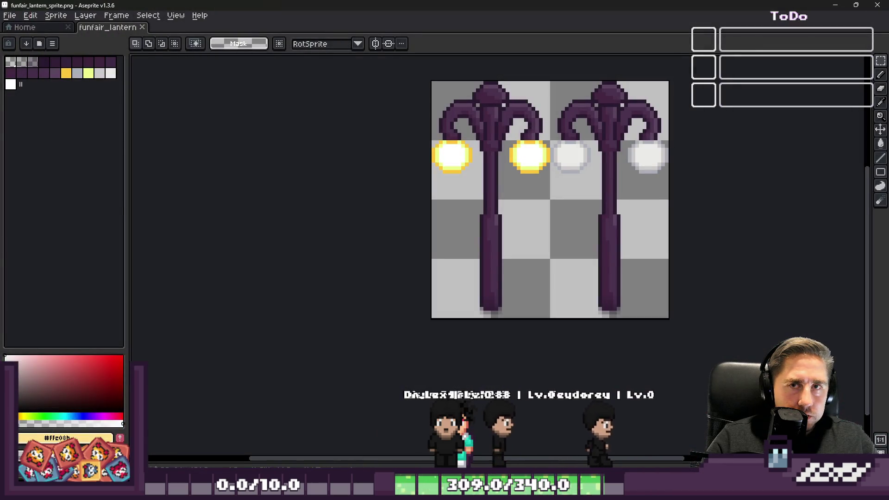
key("alt+Tab")
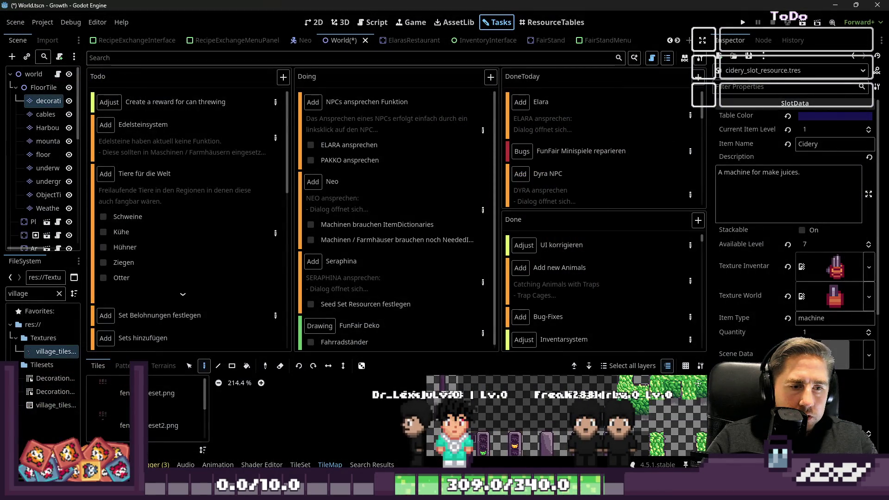
Step: Cycle through the open windows until the growth_quests.ods spreadsheet in Excel is in front
key("alt+Tab")
key("alt+Tab")
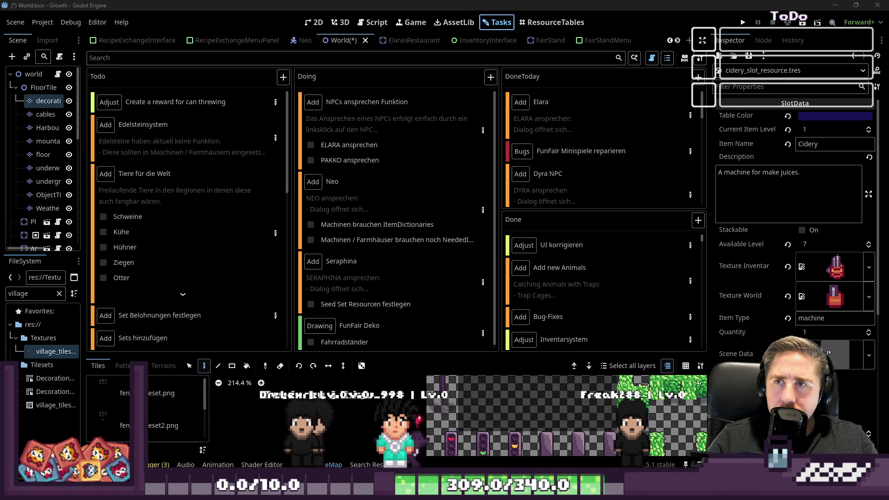
key("alt+Tab")
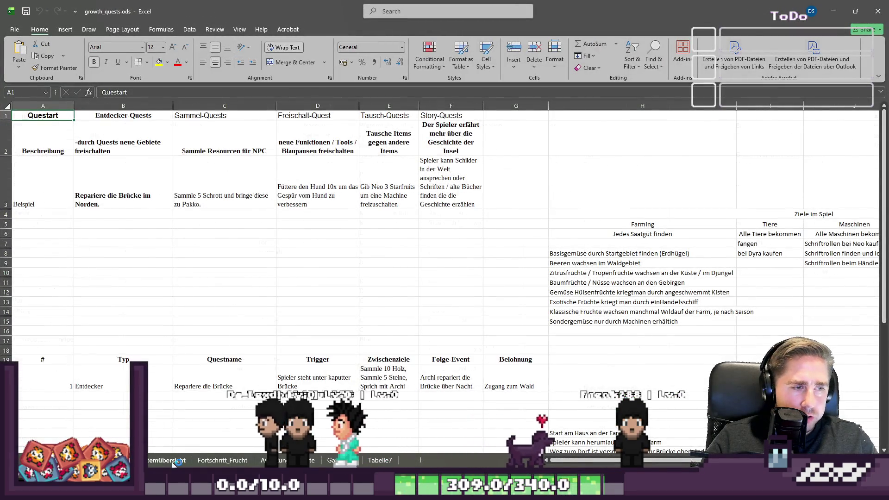
Step: Copy the Saatgut seed names from column J of the item overview sheet and add a new Sheet1
left_click(172, 460)
scroll(289, 283, "down", 10)
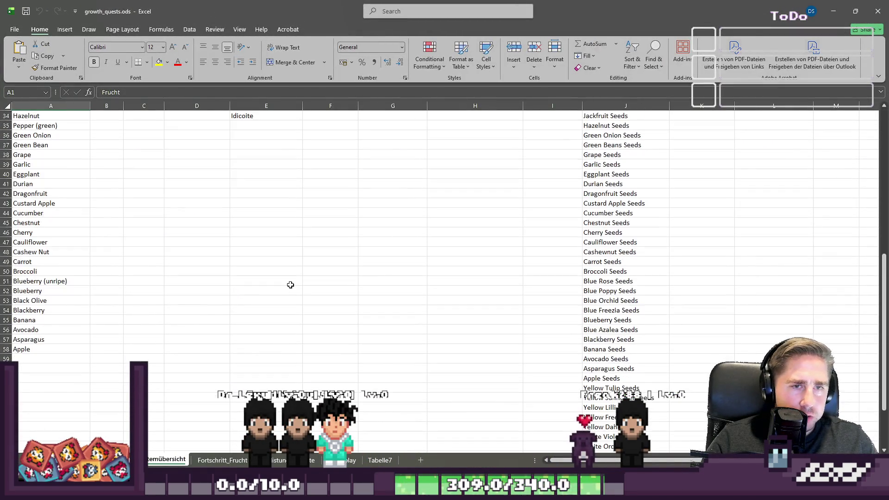
scroll(290, 285, "down", 5)
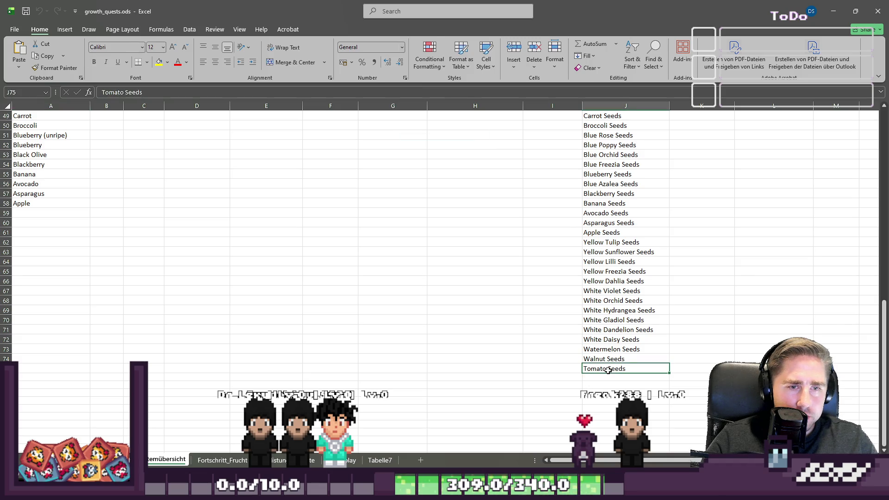
scroll(608, 370, "up", 15)
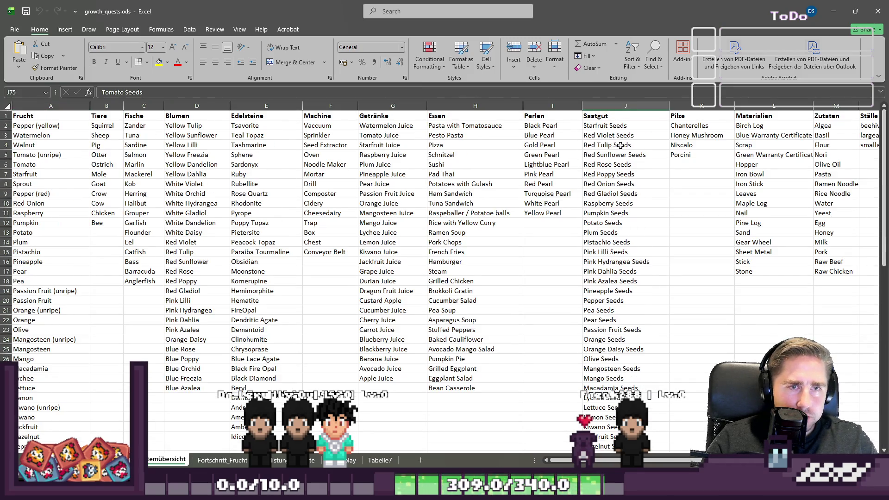
left_click(621, 129, "shift")
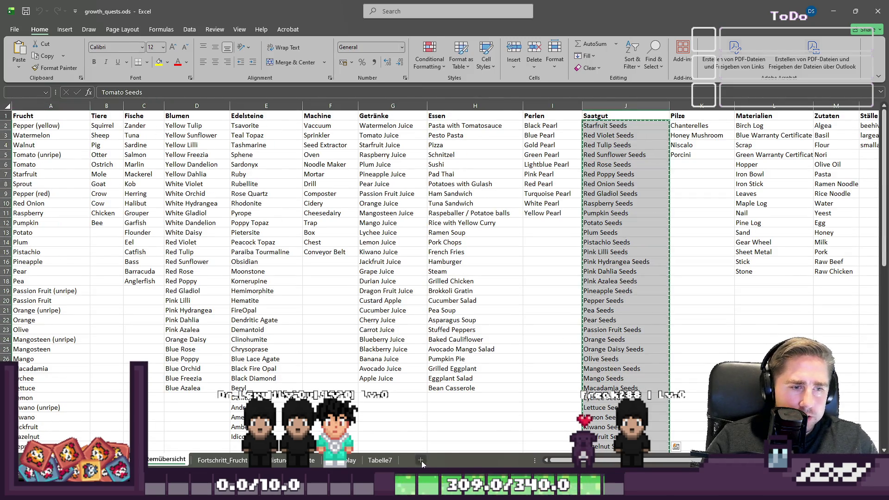
left_click(421, 460)
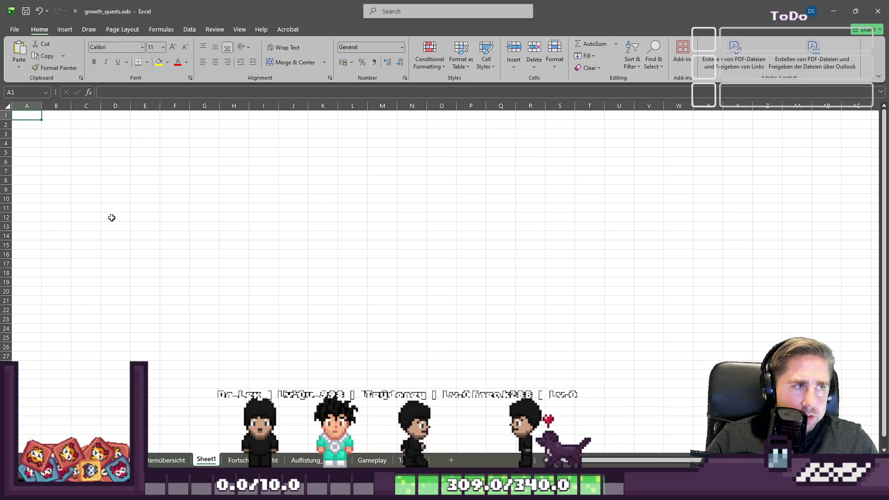
Step: Paste the seed names into column A of Sheet1, return to the top, and select Raspberry Seeds
key("ctrl+v")
left_click_drag(68, 201, 69, 213)
key("Left")
key("ctrl+Up")
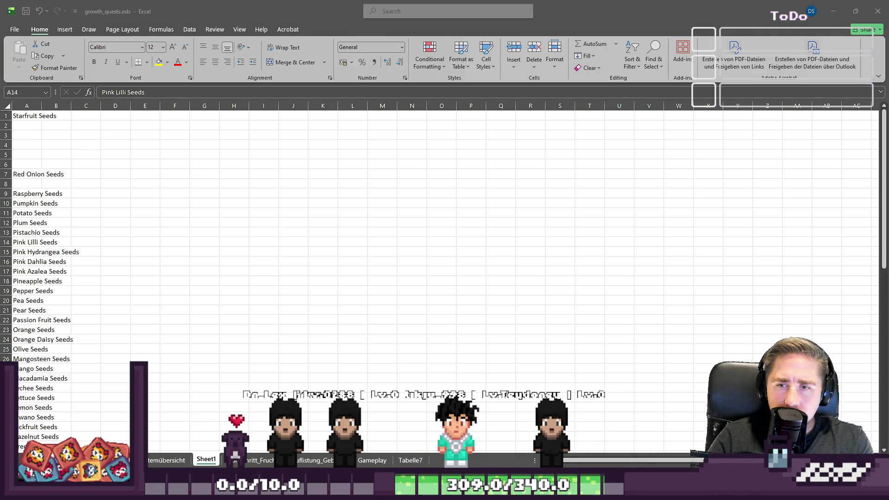
key("alt+Tab")
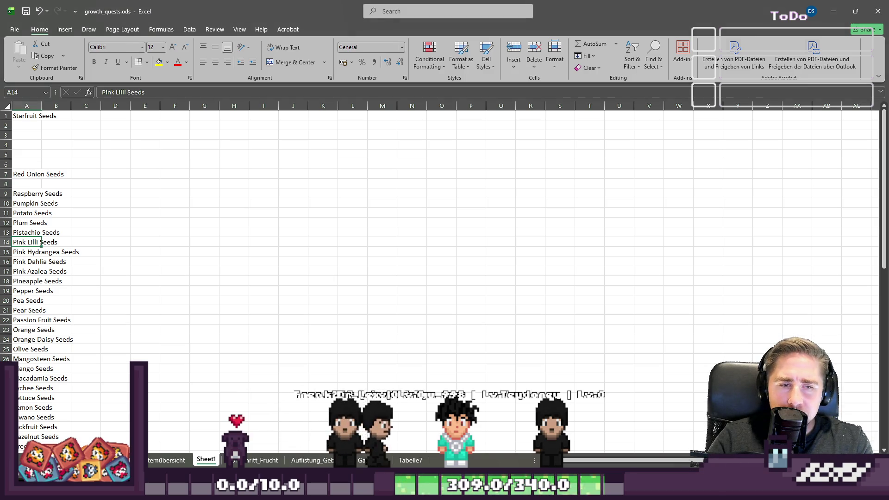
mouse_move(588, 491)
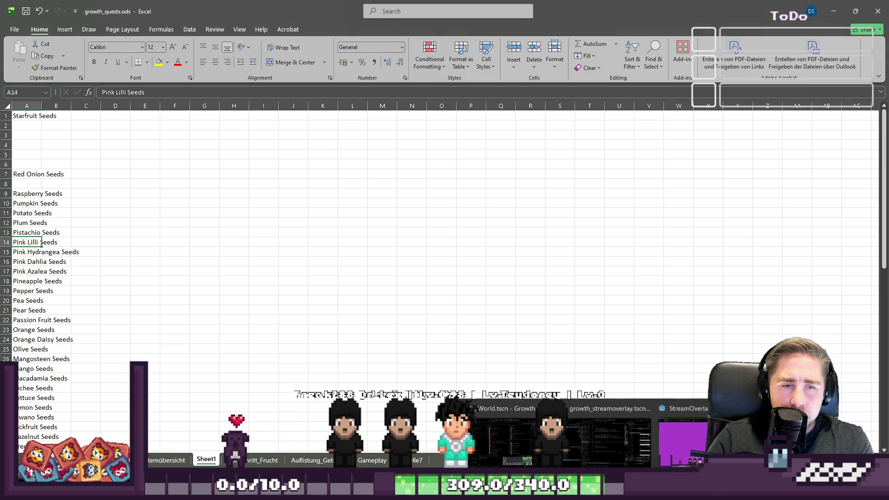
left_click(609, 439)
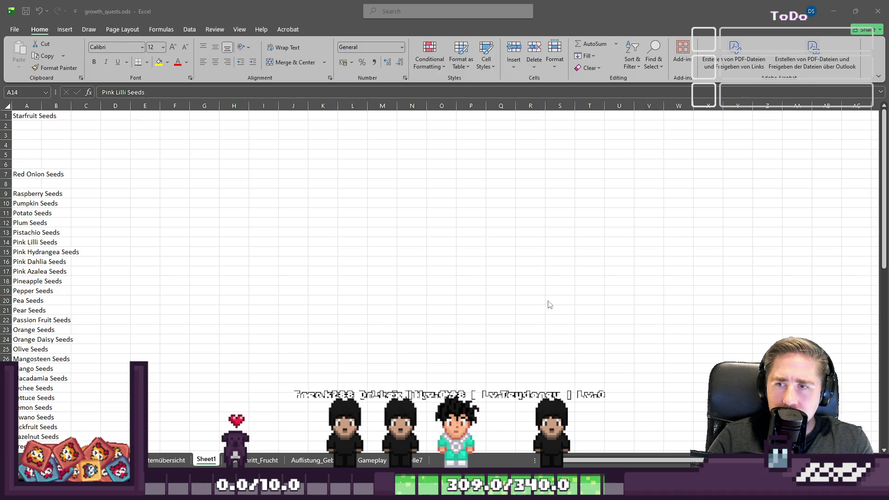
left_click(20, 194)
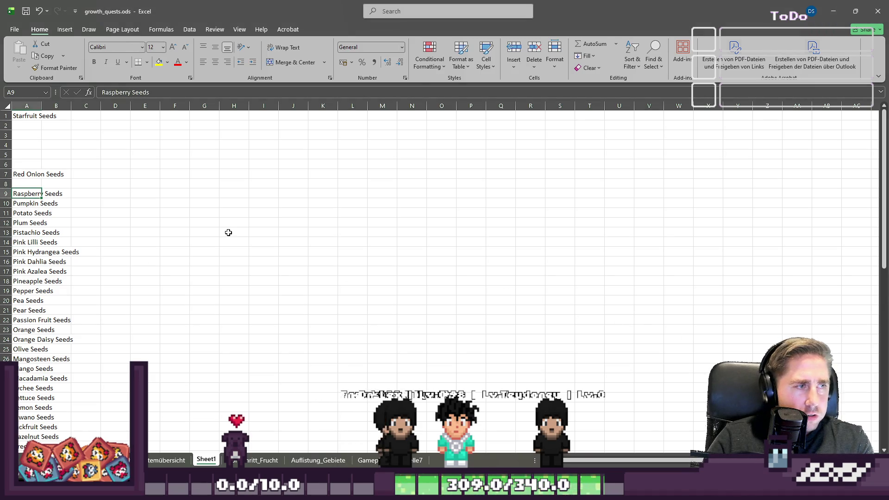
Step: Clear the Pink Lilli, Pink Dahlia, Pink Hydrangea and Pink Azalea seed entries in column A
key("Down")
key("Down")
key("Down")
key("Delete")
key("Down")
key("Down")
key("Delete")
key("Up")
key("Delete")
key("Down")
key("Down")
key("Delete")
key("Down")
key("Down")
key("Down")
key("Down")
key("Down")
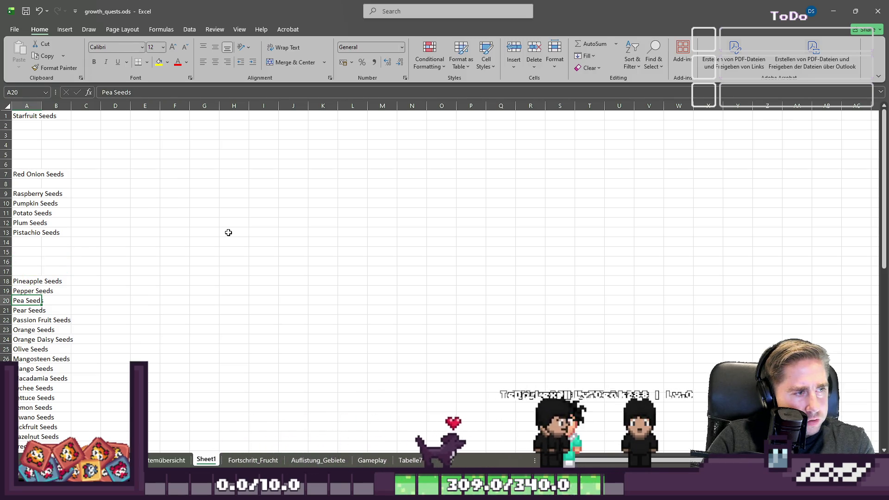
key("Down")
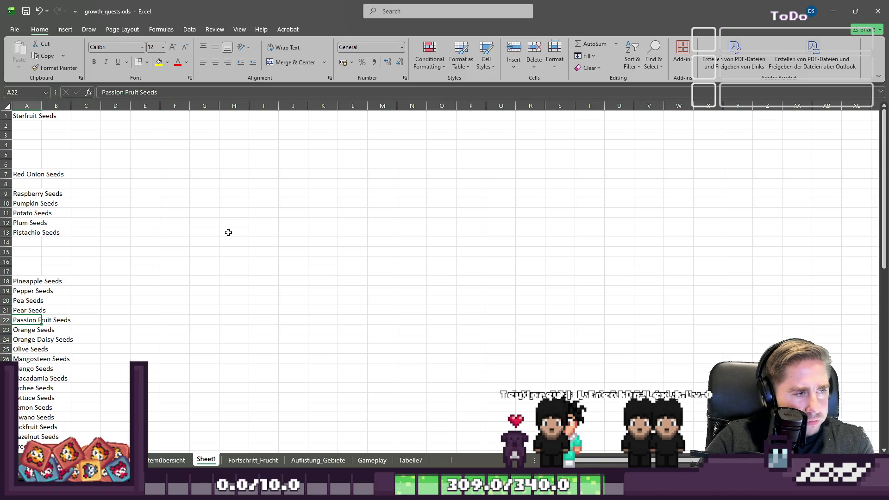
key("Up")
key("Up")
key("Up")
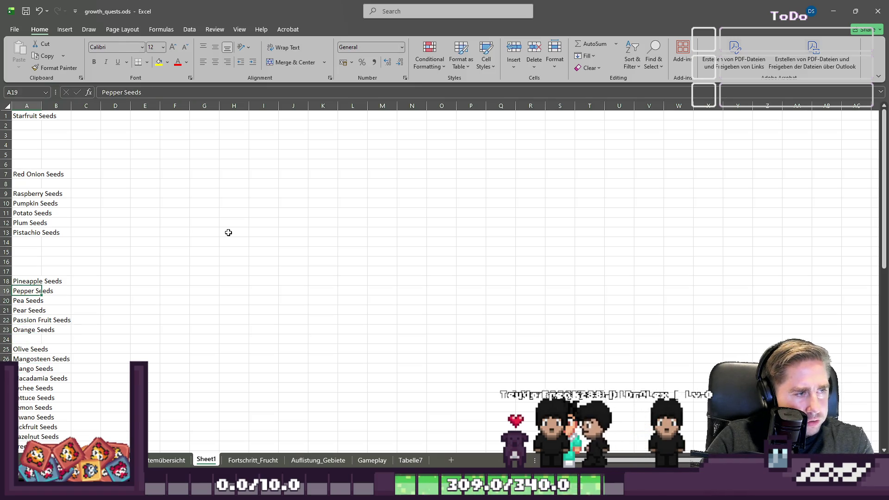
key("Down")
key("Down")
key("Down")
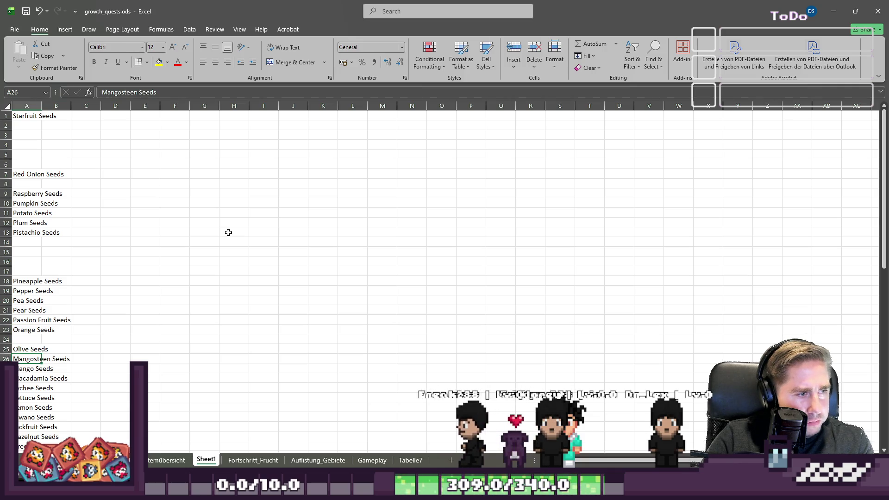
key("Down")
key("Down")
key("Down")
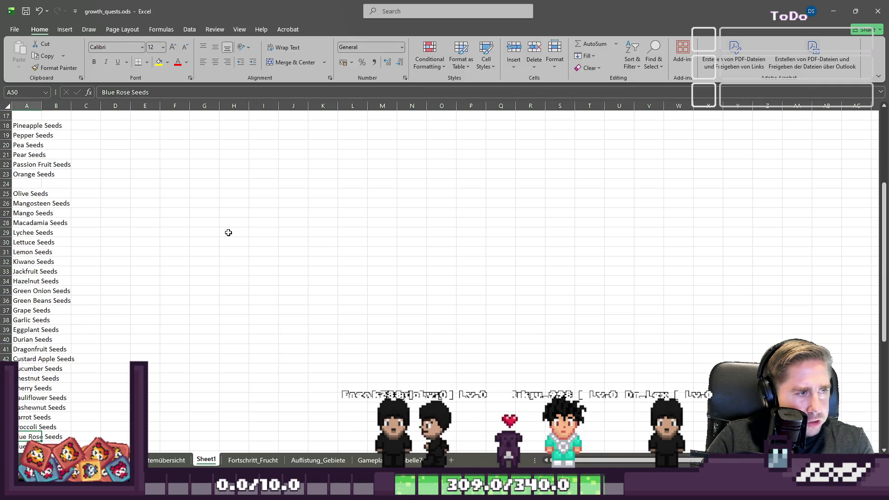
key("Down")
key("Down")
key("Down")
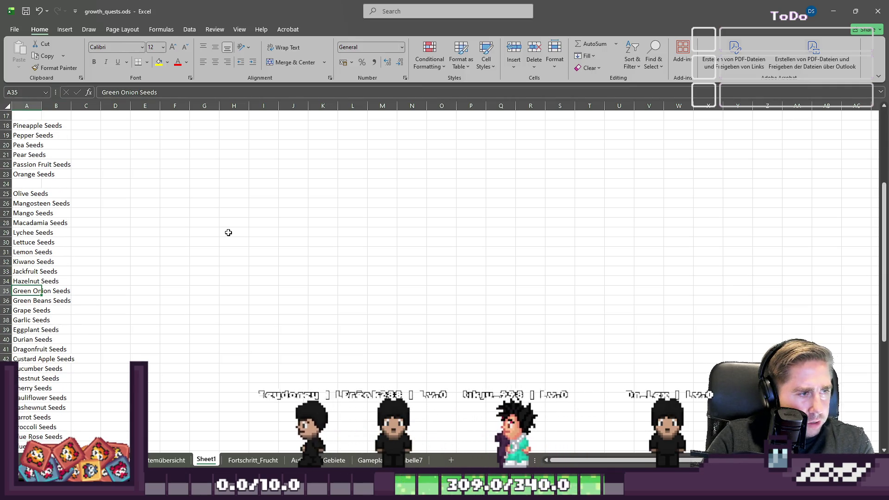
key("Down")
key("Down")
key("Down")
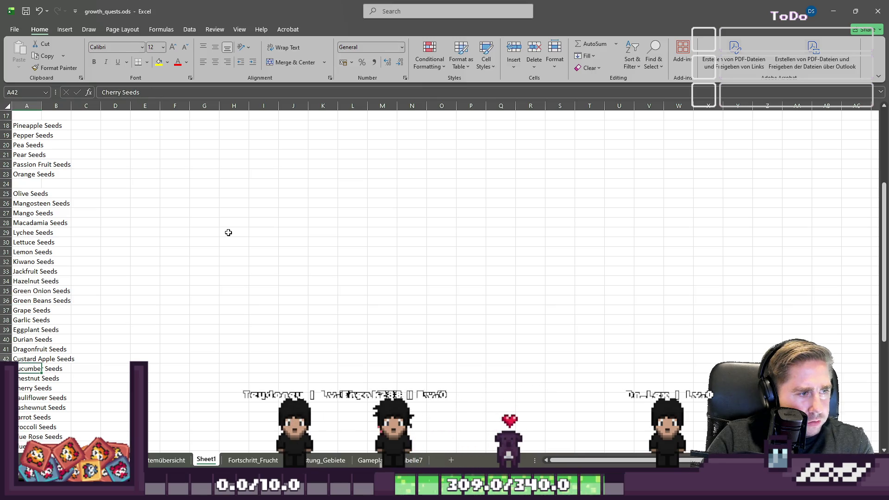
key("Down")
key("Down")
key("Down")
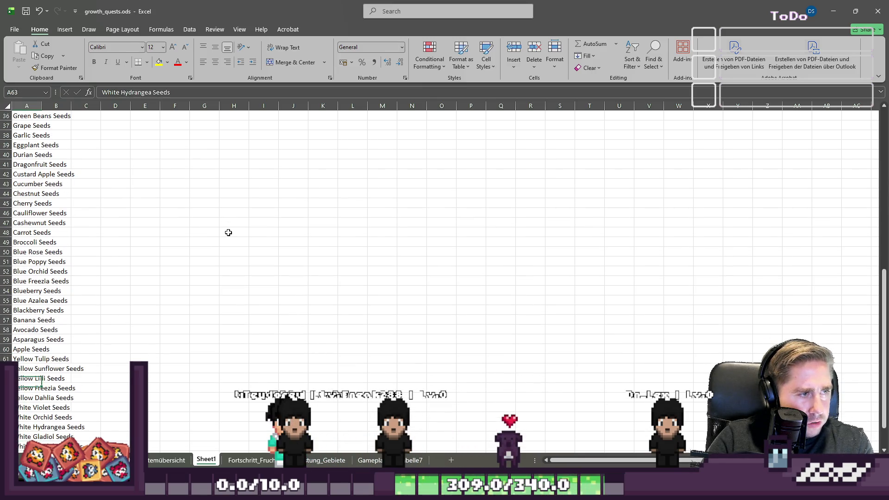
Step: Clear the Blue Orchid, Blue Freezia and Blue Azalea entries and the first yellow flower seeds
key("Down")
key("Delete")
key("Down")
key("Delete")
key("Down")
key("Down")
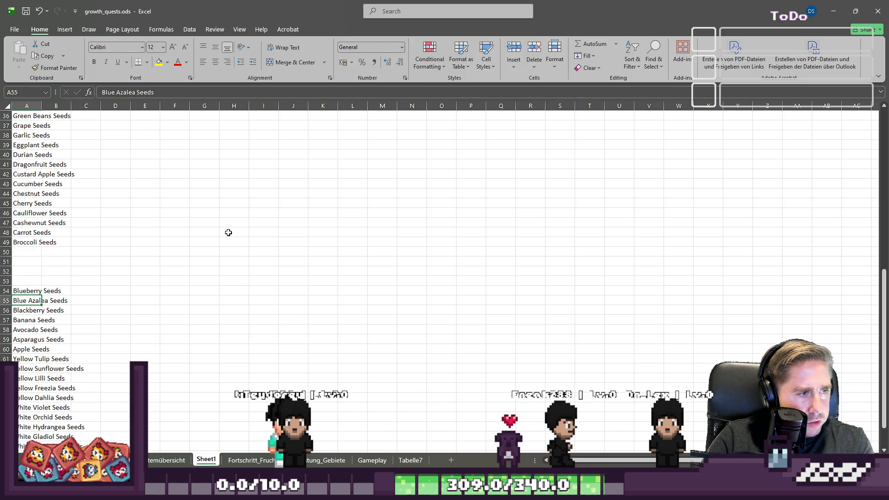
key("Delete")
key("Down")
key("Down")
key("Down")
key("Down")
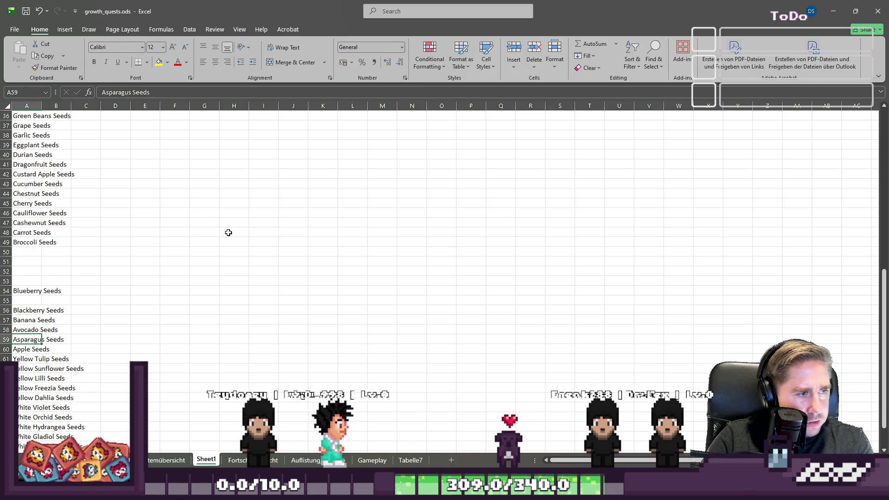
key("Up")
key("Up")
key("Up")
key("Delete")
key("Down")
key("Delete")
key("Down")
key("Delete")
Step: Clear Yellow Freezia through White Orchid, plus White Hydrangea, Gladiol, Dandelion and Daisy seeds
key("Delete")
key("Down")
key("Delete")
key("Down")
key("Delete")
key("Down")
key("Delete")
key("Down")
key("Delete")
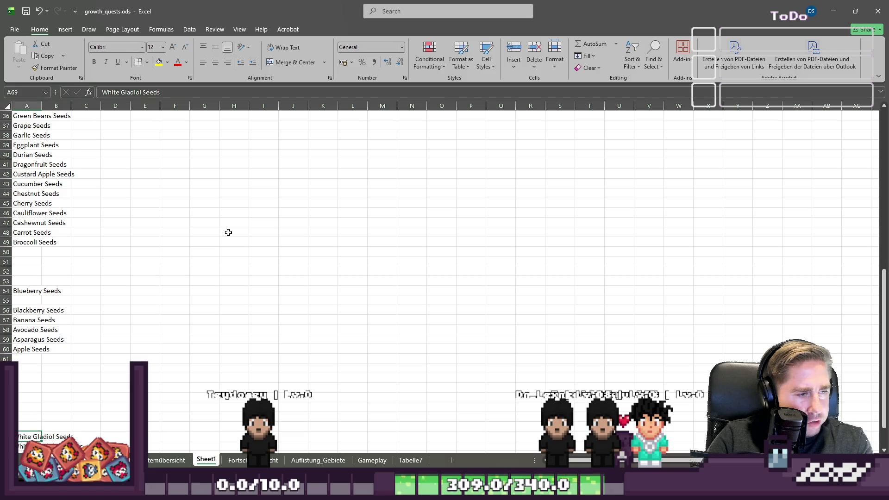
key("Down")
key("Down")
key("Down")
key("Up")
key("Delete")
key("Down")
key("Delete")
key("Down")
key("Delete")
key("Down")
key("Down")
key("Down")
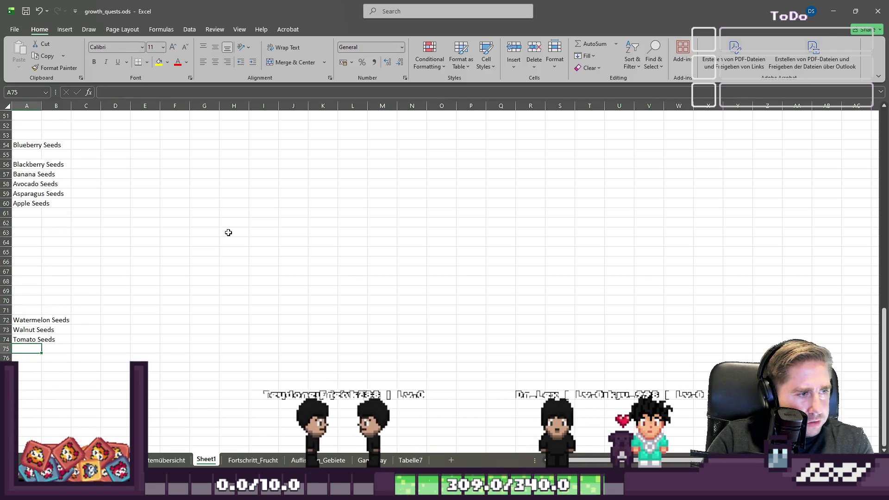
Step: Copy Watermelon, Walnut and Tomato Seeds from rows 72–74 into rows 61–63 below Apple Seeds
key("shift+Up")
key("shift+Up")
key("ctrl+c")
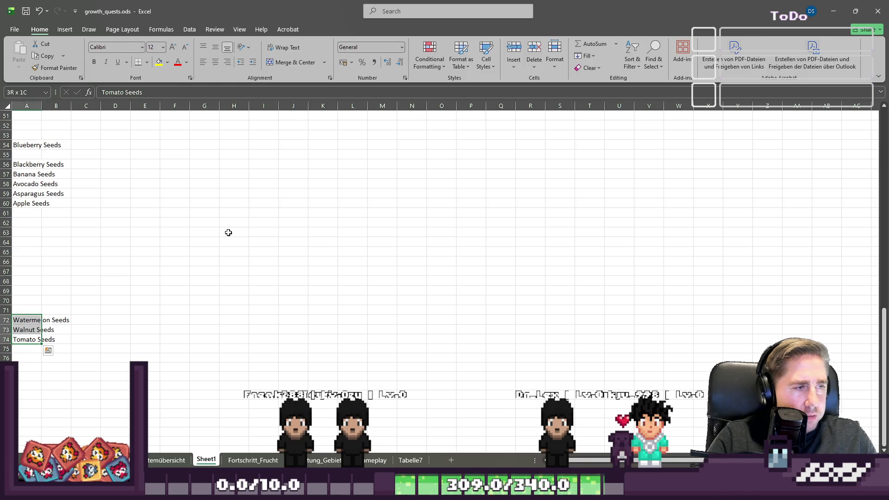
key("Delete")
key("Up")
key("Up")
key("Up")
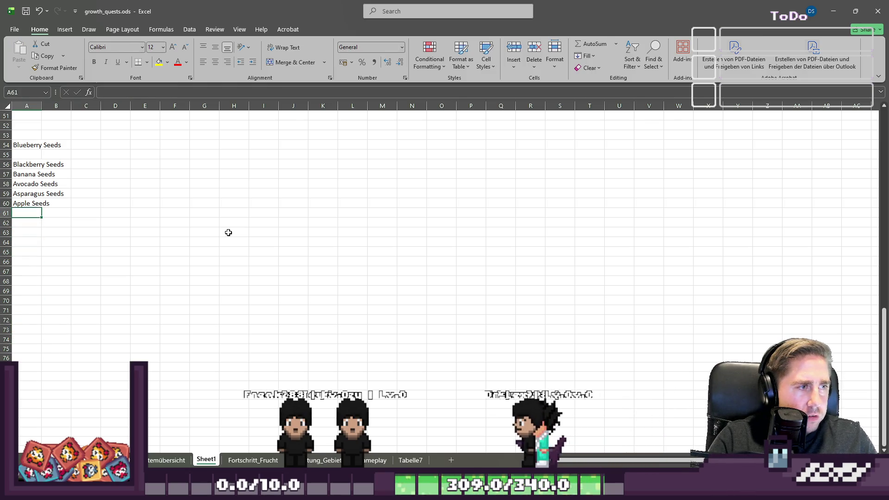
key("ctrl+z")
key("ctrl+h")
key("Escape")
key("Up")
key("Up")
key("Up")
key("Up")
key("Up")
key("ctrl+v")
key("ctrl")
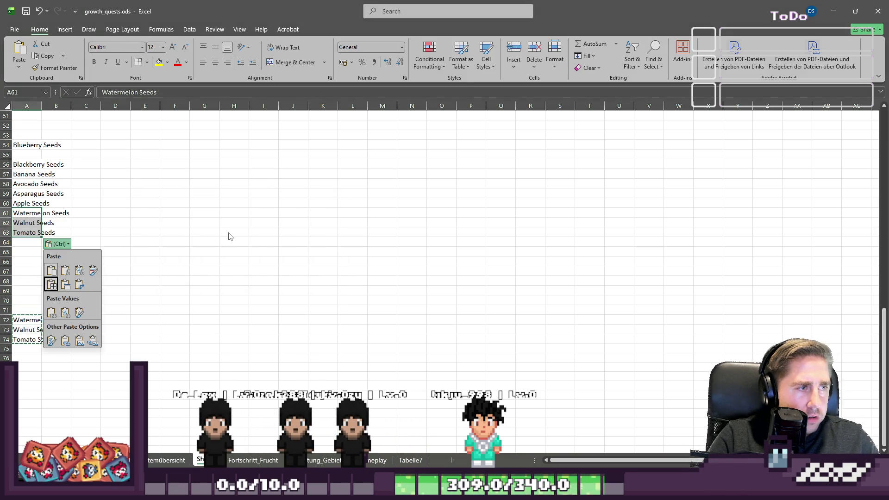
key("Escape")
key("Down")
key("Down")
key("Down")
key("ctrl+v")
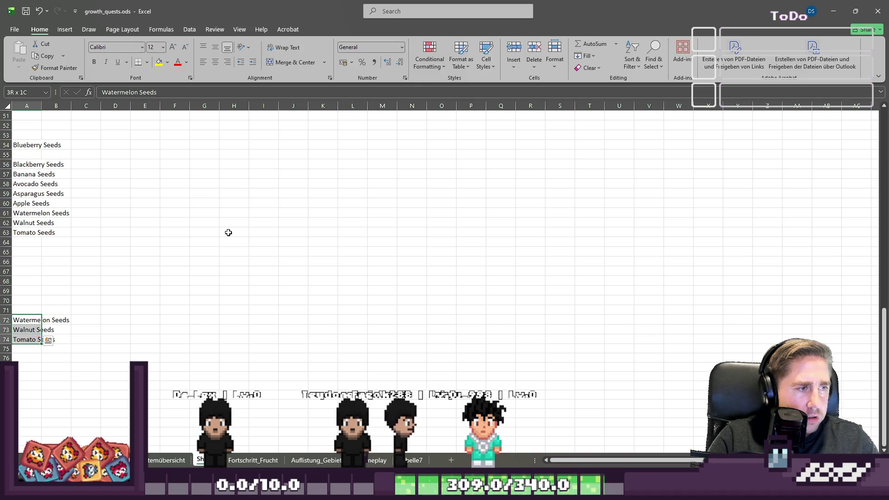
Step: Clear the leftover copies in A72:A74 and move Starfruit Seeds from A1 to A6
key("Delete")
scroll(222, 230, "up", 9)
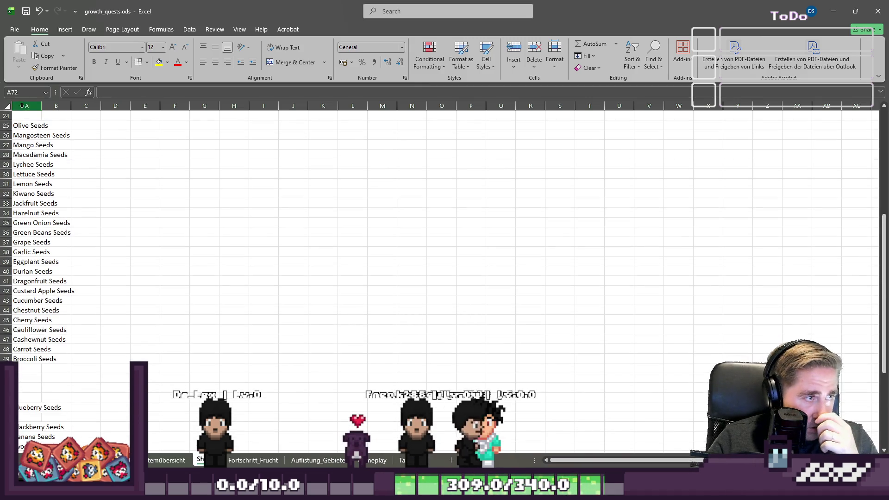
right_click(22, 105)
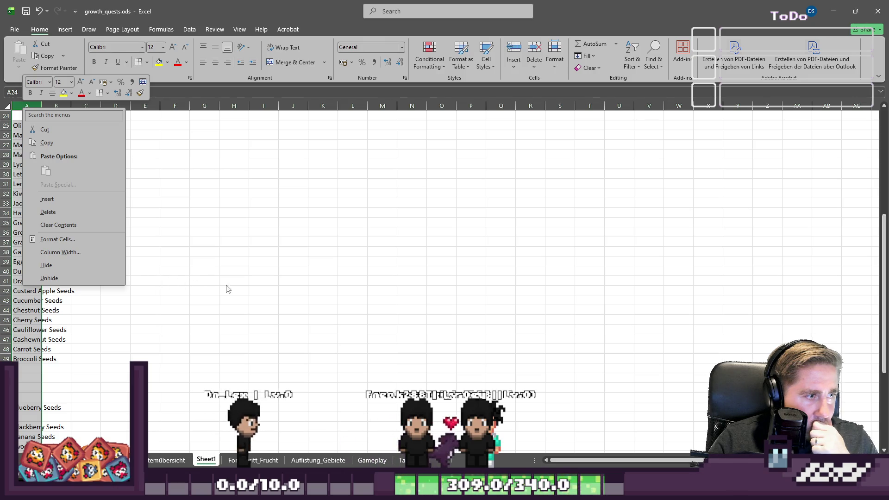
scroll(242, 277, "up", 8)
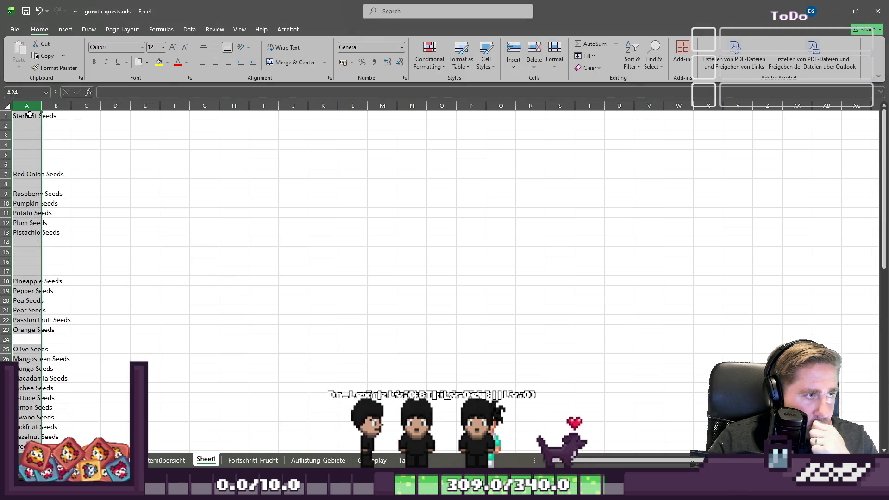
key("ctrl+Home")
key("Down")
key("ctrl+c")
key("Down")
key("Down")
key("Down")
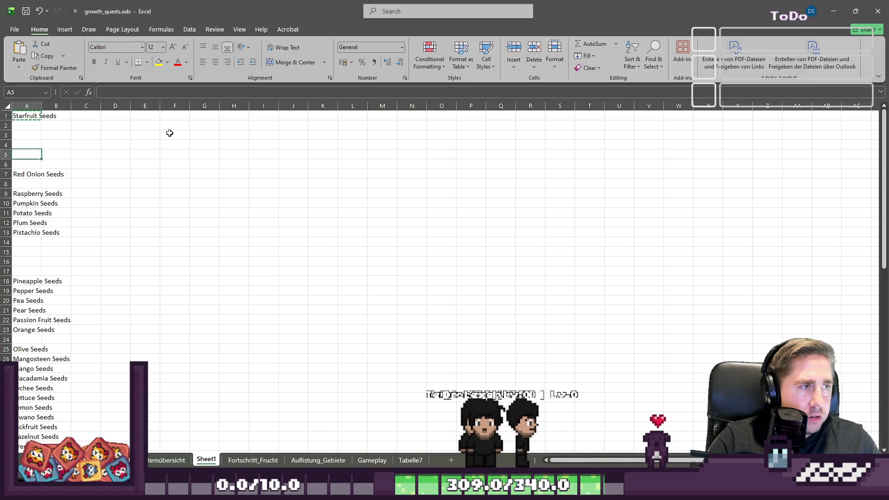
key("ctrl+v")
key("Up")
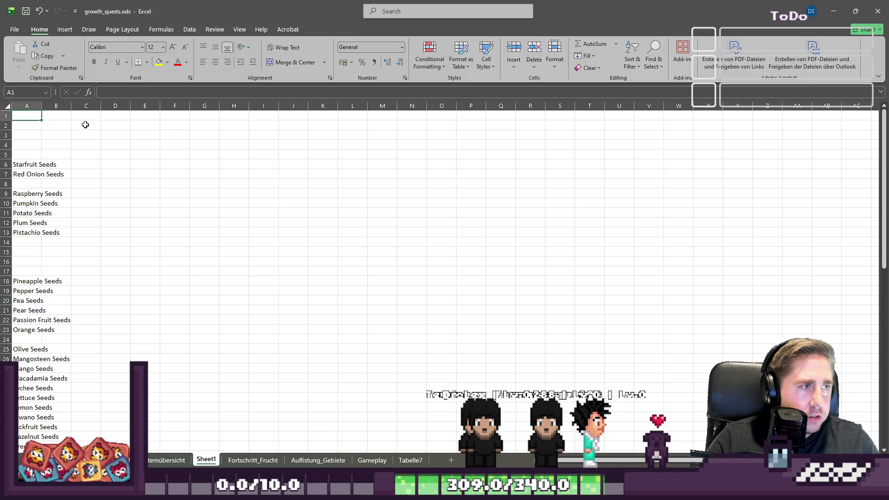
Step: Enter test text 'da' in A5, clear it again, and select the Starfruit Seeds cell
left_click_drag(21, 146, 26, 155)
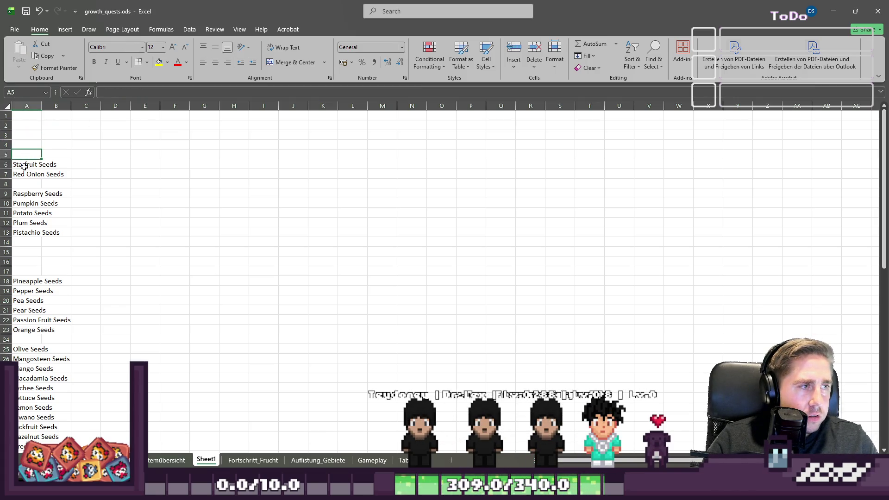
type("dadwddwa")
key("Return")
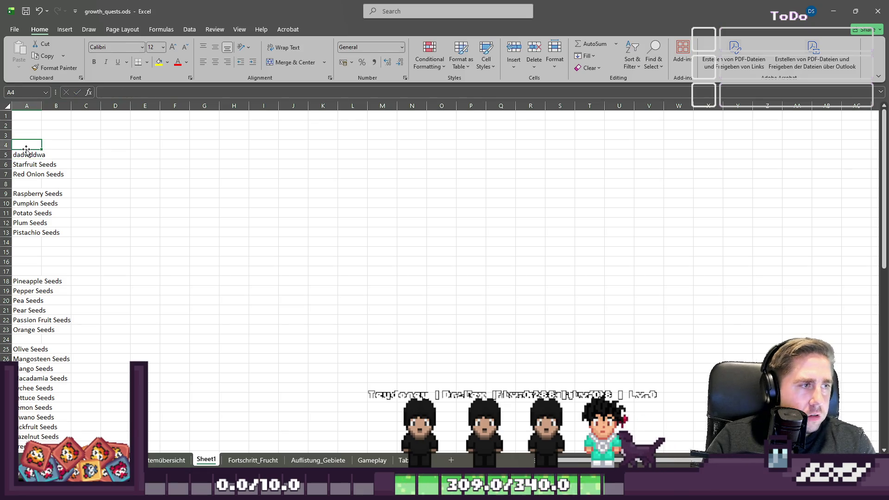
right_click(24, 154)
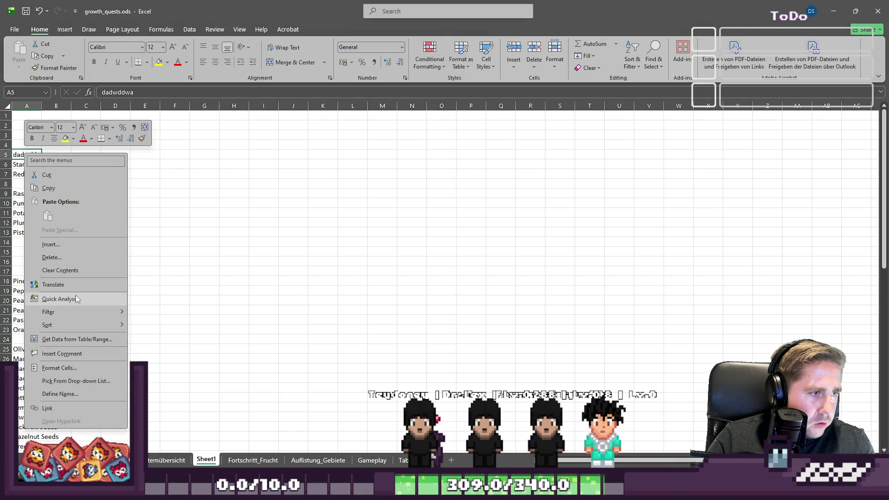
mouse_move(66, 311)
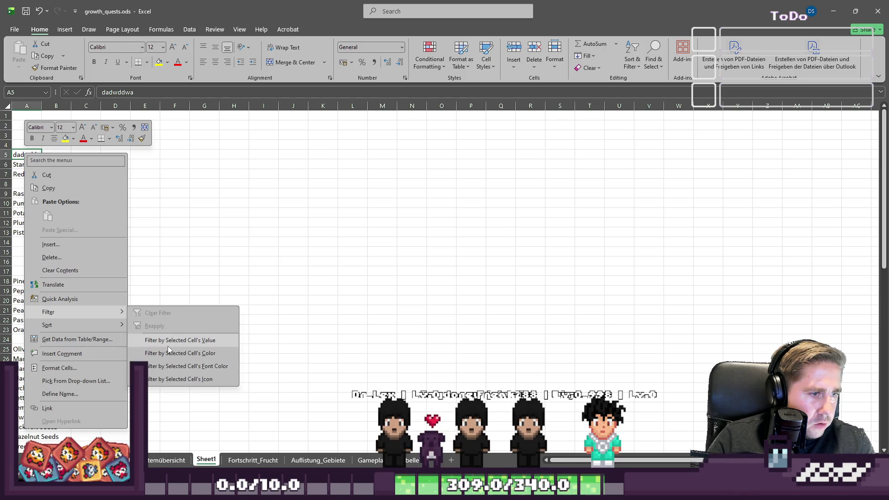
left_click(175, 221)
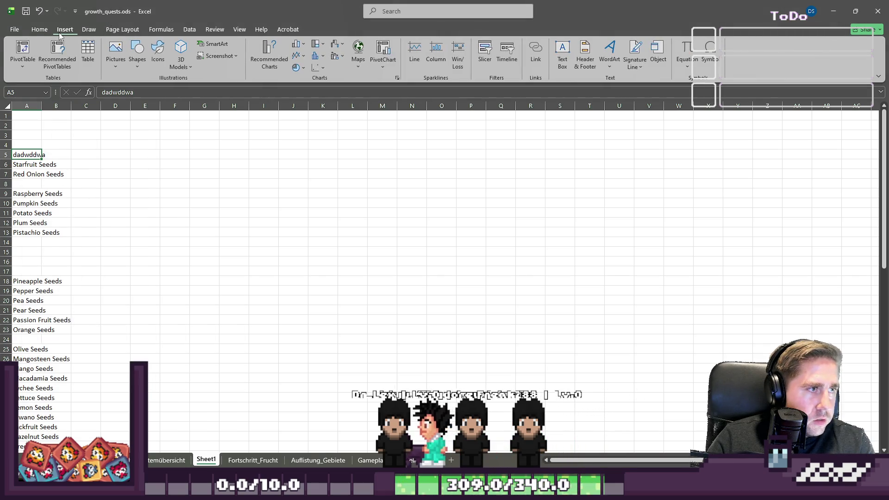
left_click(18, 155)
key("Delete")
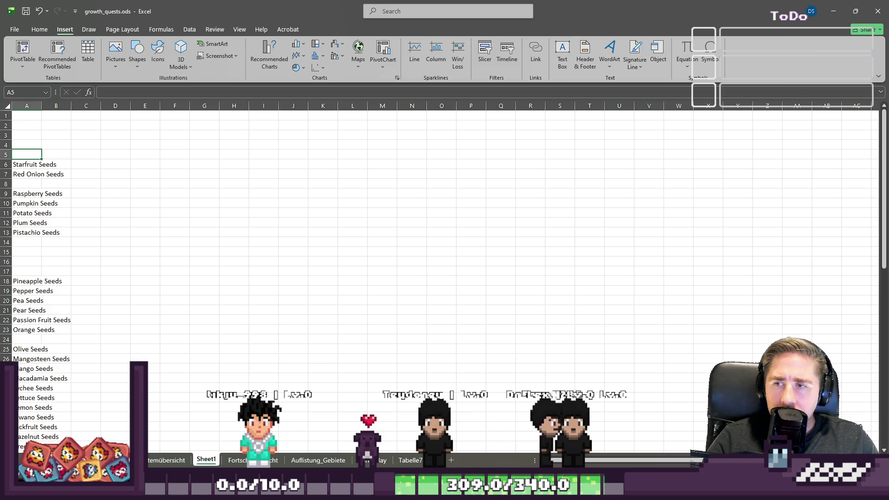
left_click(24, 164)
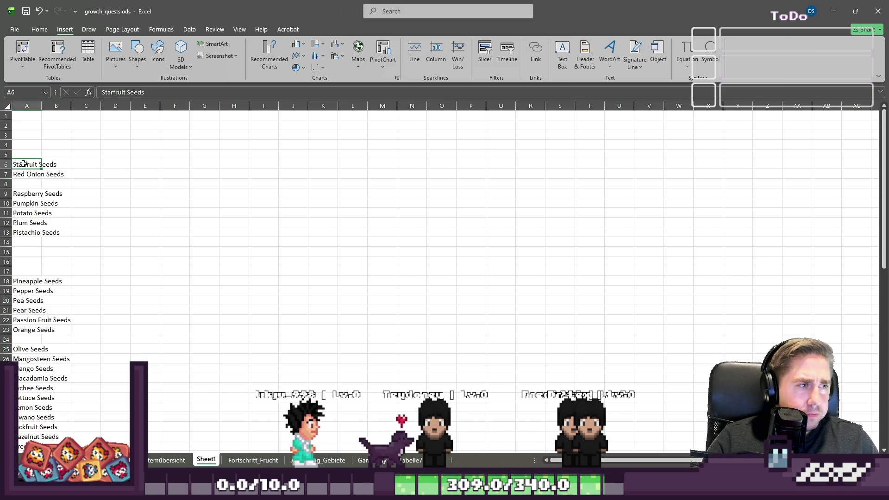
Step: Copy Starfruit through Pistachio Seeds into A11:A17 and clear the original entries in A7:A10
key("shift+Down")
key("ctrl+c")
key("Down")
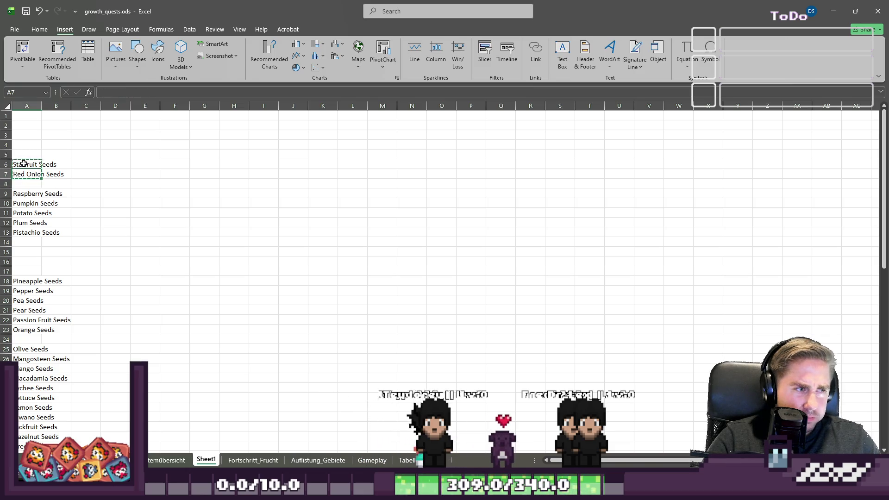
left_click(24, 164)
key("Delete")
key("shift+Down")
key("shift+Down")
key("shift+Down")
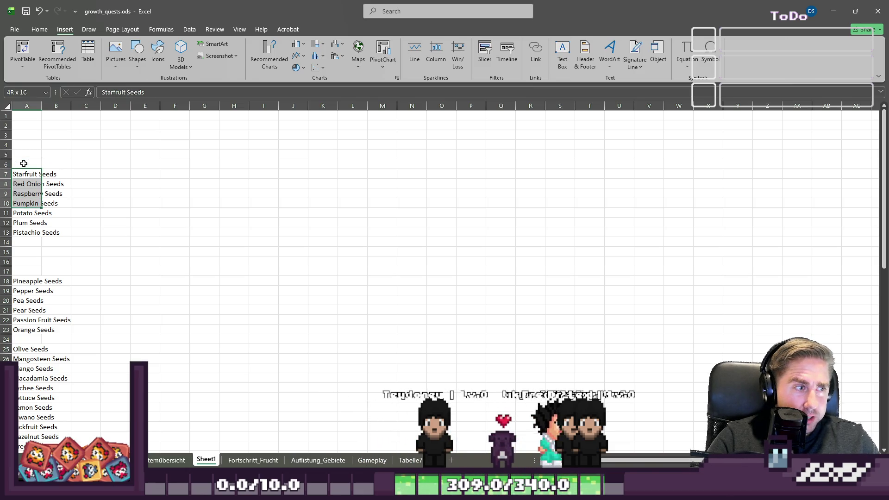
key("ctrl+c")
key("Down")
key("Down")
key("Down")
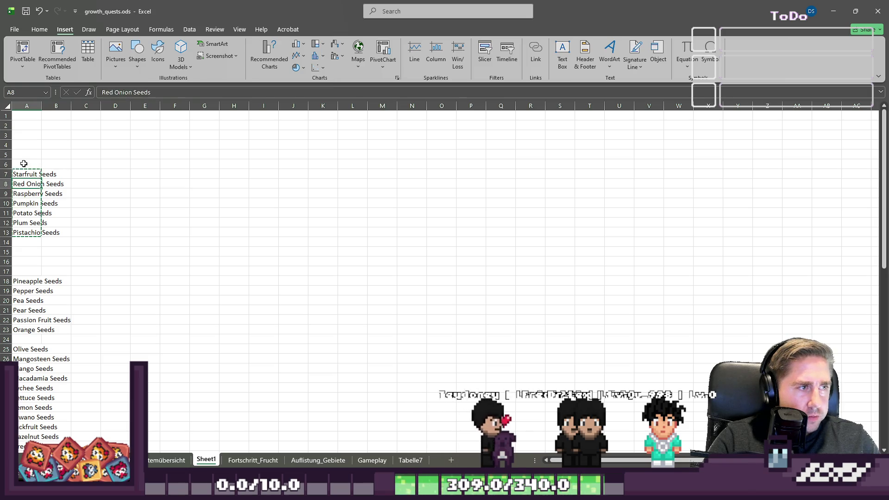
key("Down")
key("ctrl+v")
key("Up")
key("Up")
key("Up")
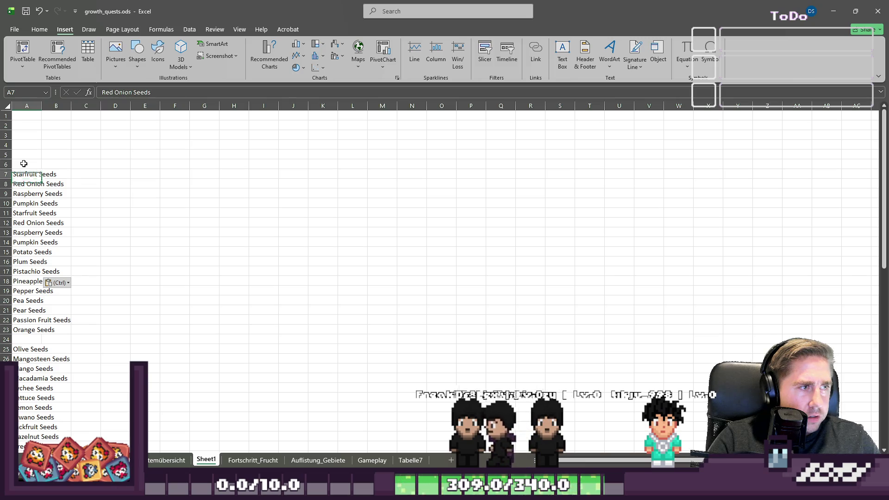
key("Down")
key("Down")
key("shift+Up")
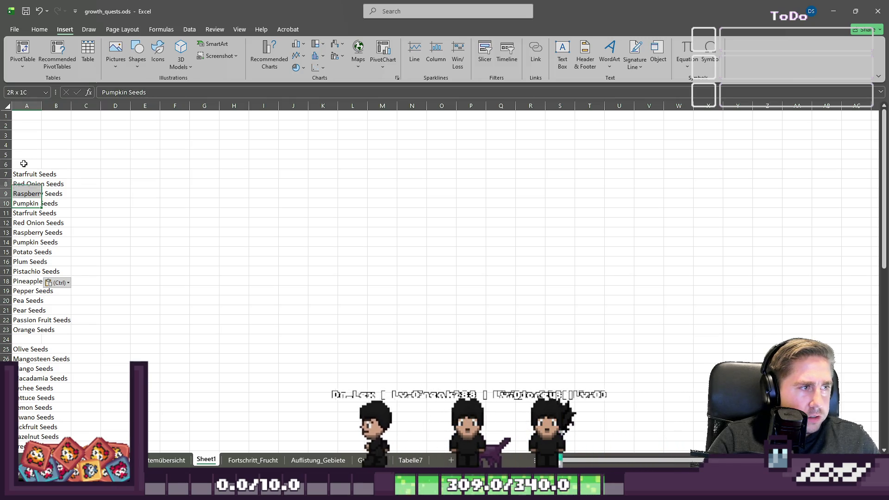
key("shift+Up")
key("shift+Up")
key("Delete")
key("Down")
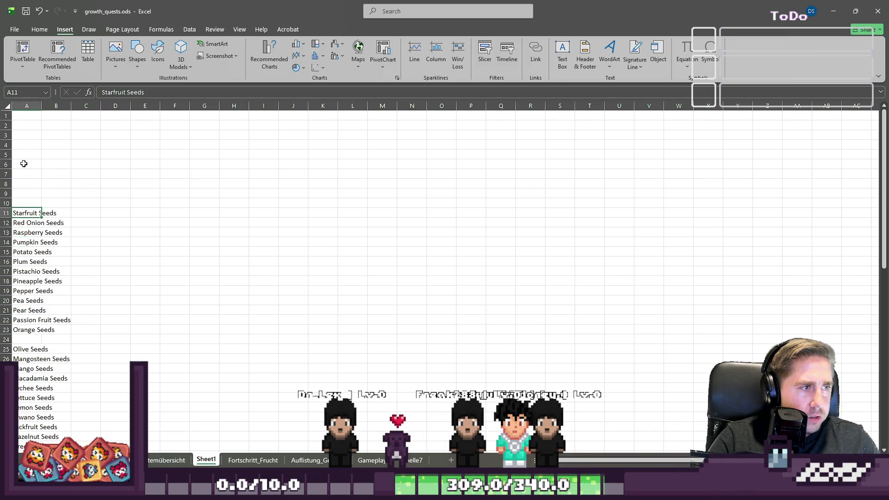
Step: Delete the empty rows 24, 49–52 and 50 from the seed list
scroll(23, 163, "down", 2)
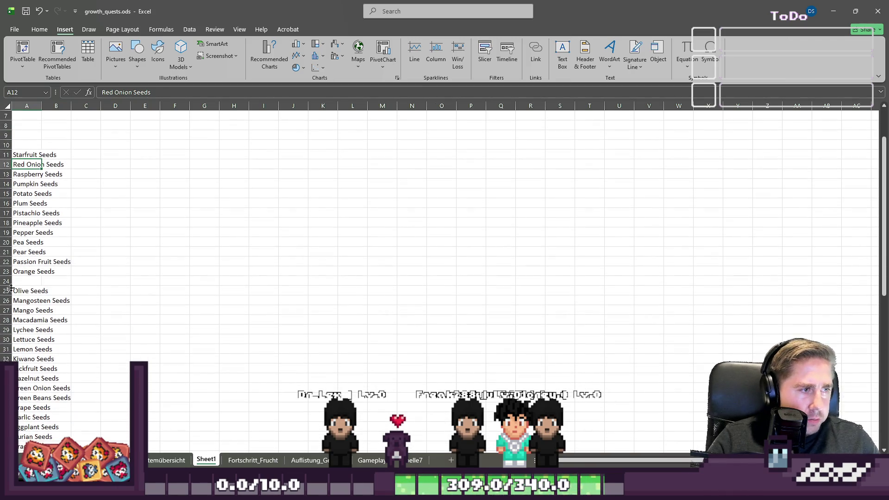
right_click(5, 282)
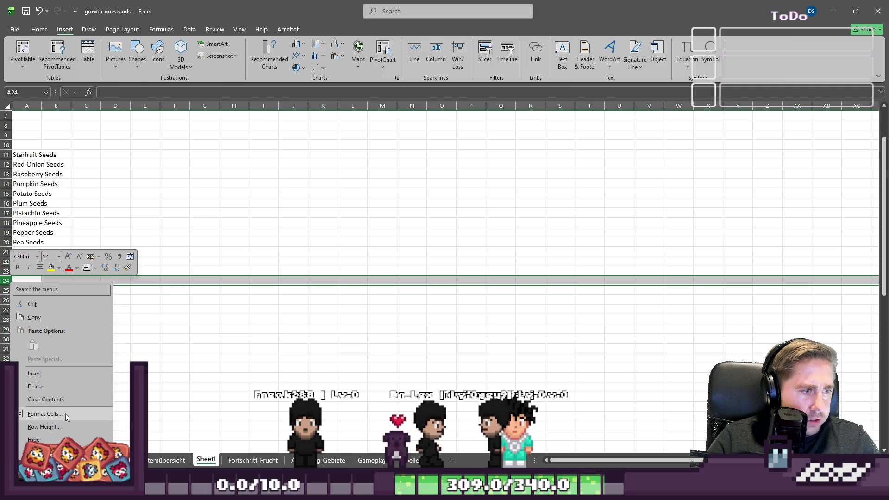
left_click(60, 386)
scroll(63, 313, "down", 6)
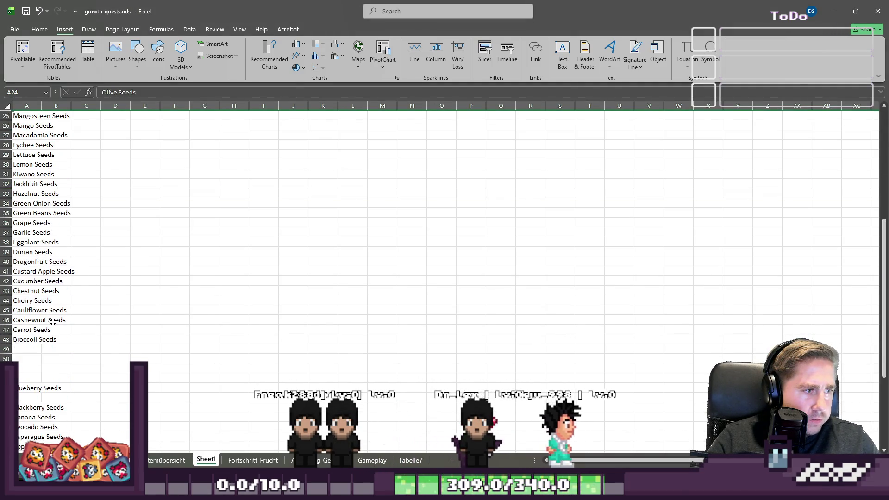
left_click(5, 280)
left_click_drag(6, 348, 5, 378)
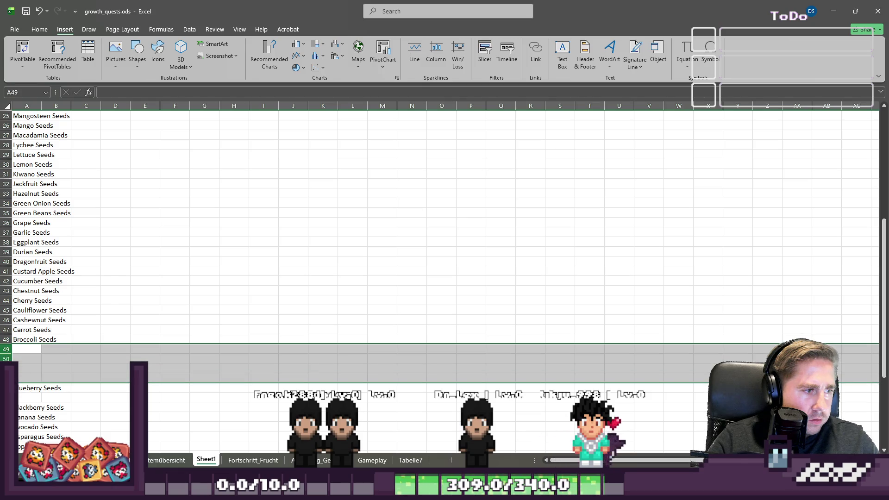
right_click(31, 377)
left_click(29, 301)
scroll(20, 326, "down", 2)
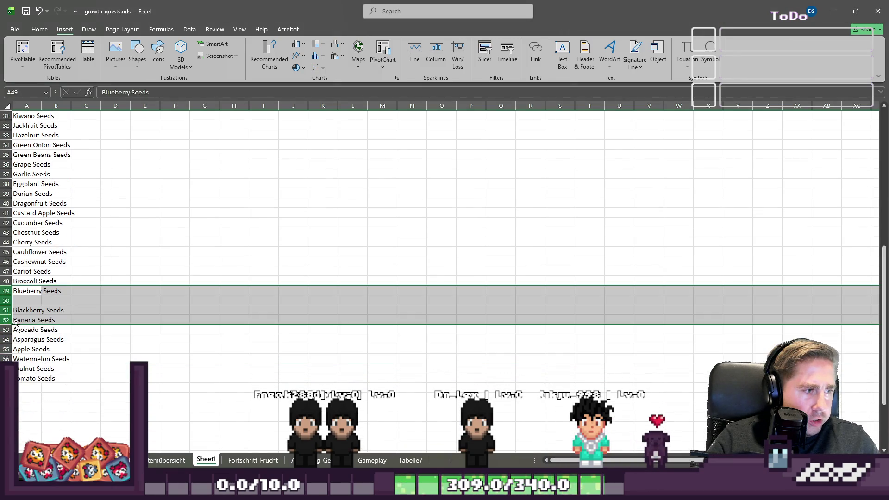
left_click(5, 301)
right_click(5, 300)
left_click(32, 225)
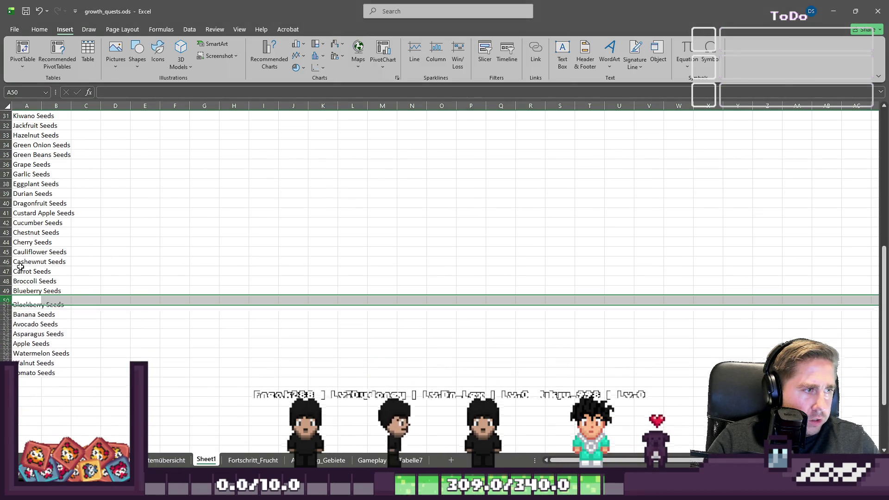
Step: Delete empty rows 2–10 so Starfruit Seeds starts in row 2, then show Auflistung_Gebiete
mouse_move(28, 368)
left_mouse_down()
mouse_move(25, 1)
mouse_move(26, 137)
mouse_move(5, 203)
left_mouse_up()
scroll(148, 229, "up", 4)
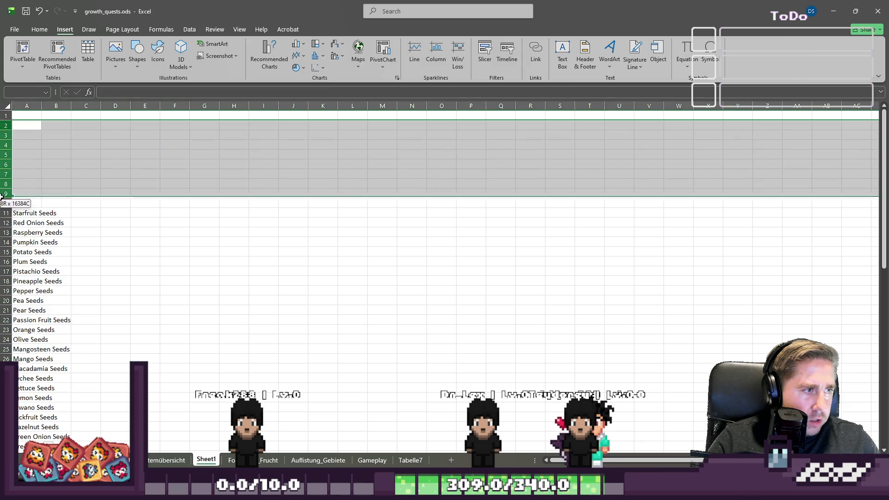
right_click(5, 205)
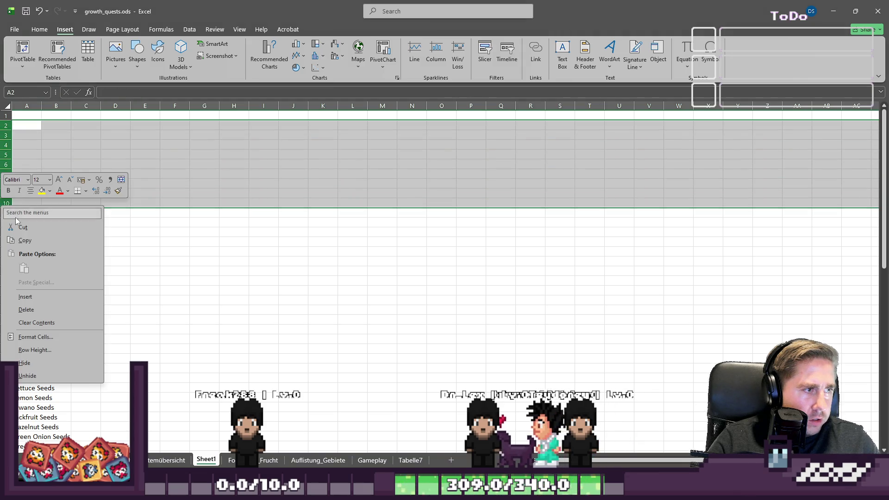
left_click(48, 309)
left_click(115, 193)
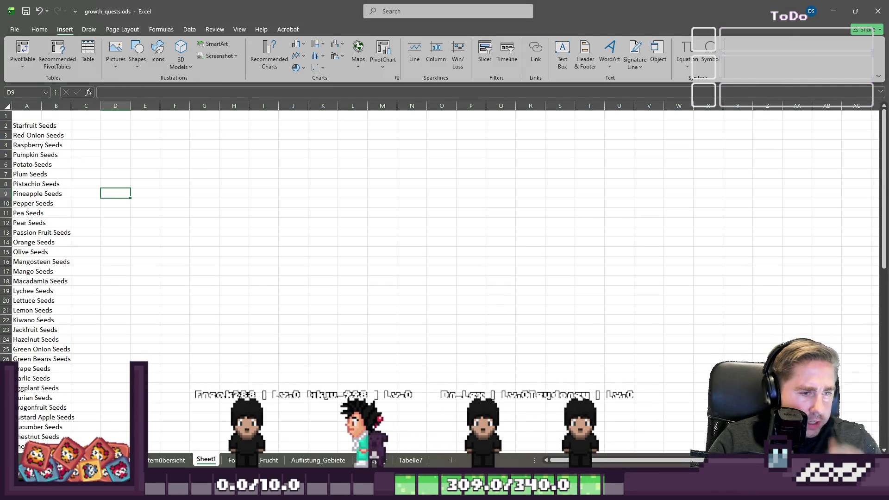
left_click(318, 460)
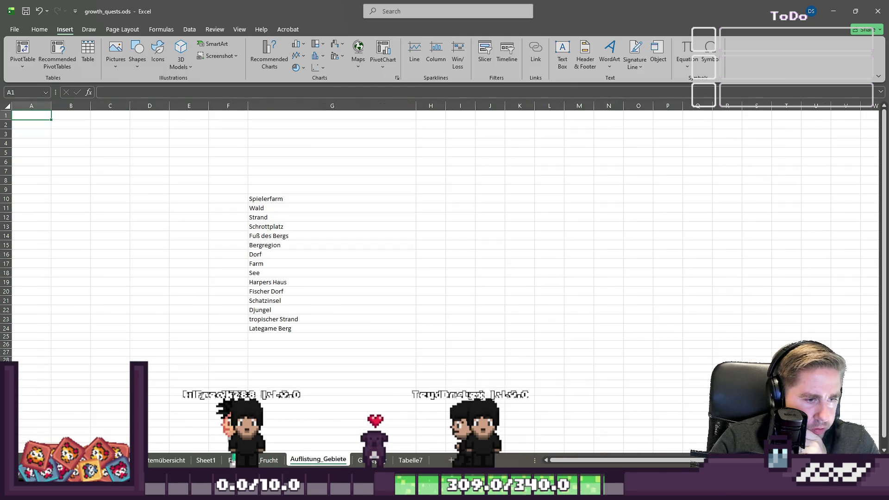
Step: Flip through the Gameplay, seeds and Tabelle7 sheets, ending on the item overview sheet
left_click(374, 460)
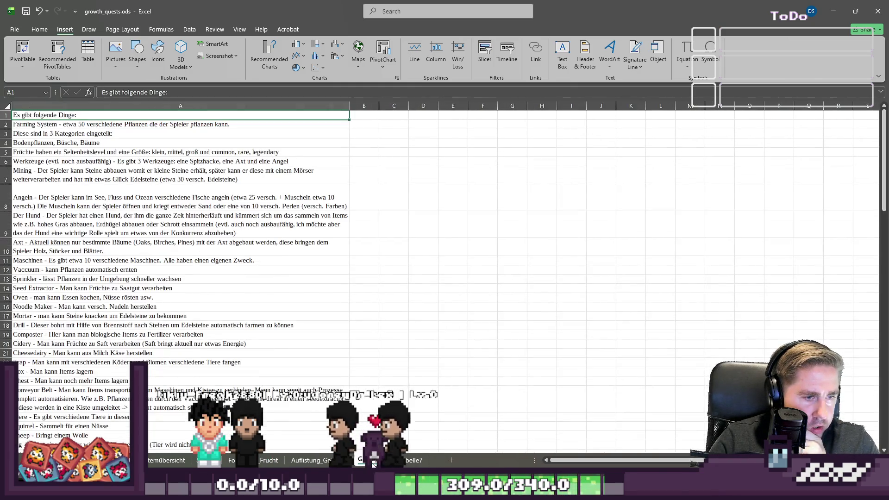
scroll(230, 383, "down", 15)
scroll(229, 384, "up", 5)
key("ctrl+Page_Up")
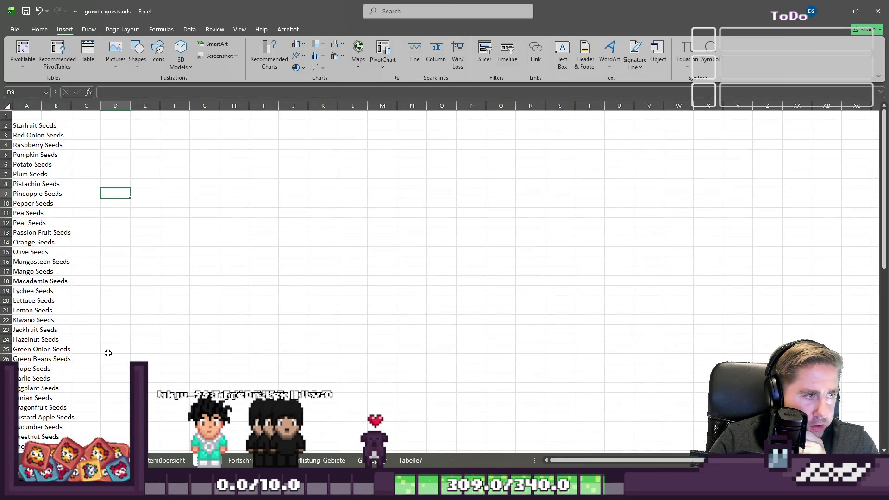
scroll(182, 465, "down", 2)
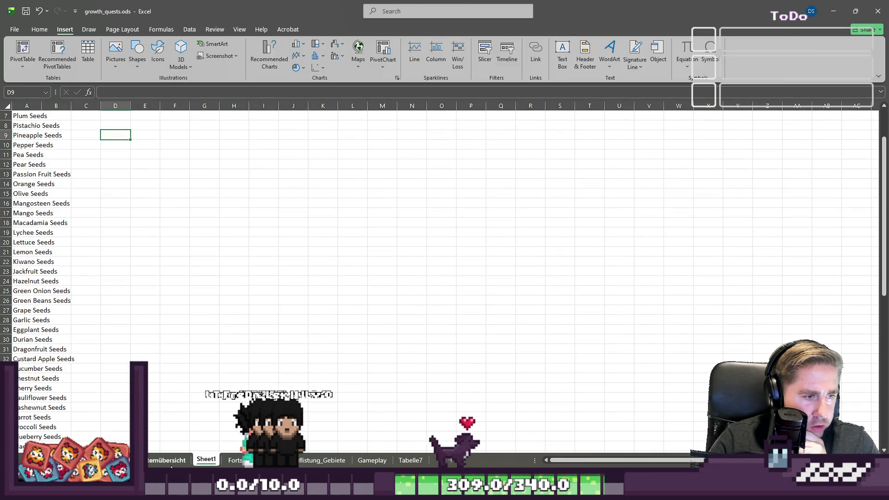
scroll(137, 293, "down", 5)
scroll(282, 369, "up", 7)
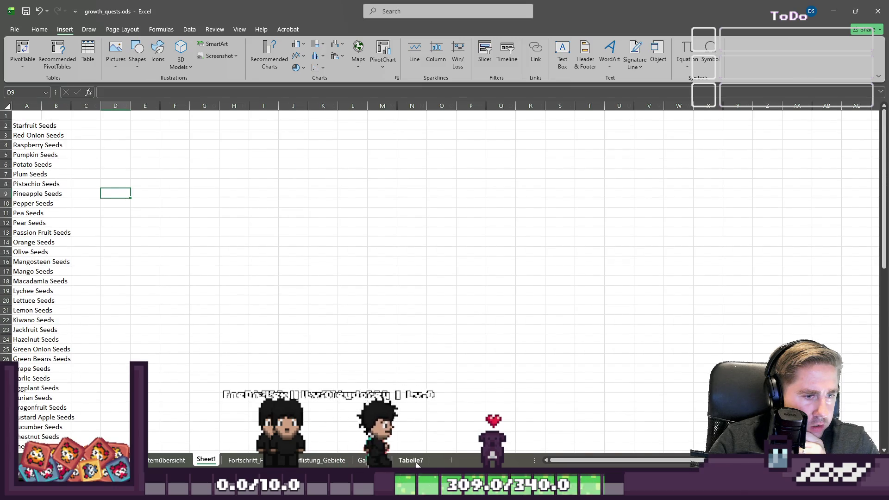
key("ctrl+Page_Down")
key("ctrl+Page_Down")
key("ctrl+Page_Down")
left_click(172, 462)
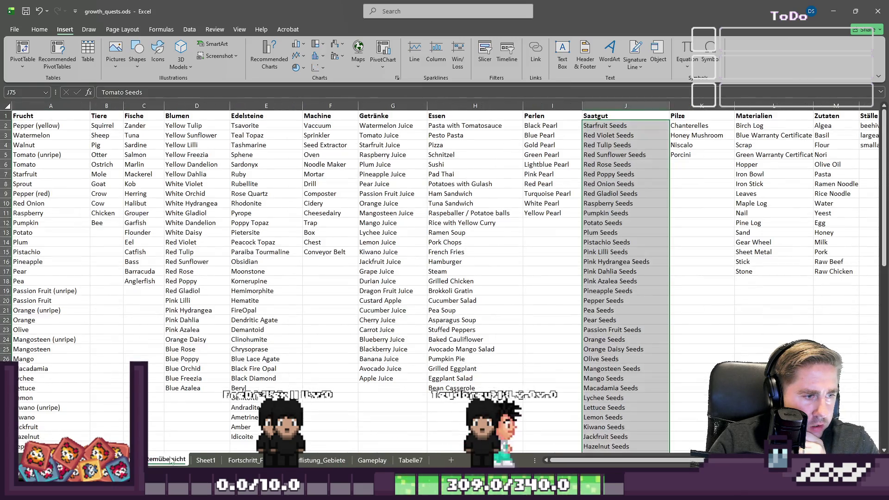
Step: Move to the Collectionbuch sheet and scroll through its set rows
key("ctrl+Page_Down")
scroll(109, 333, "down", 7)
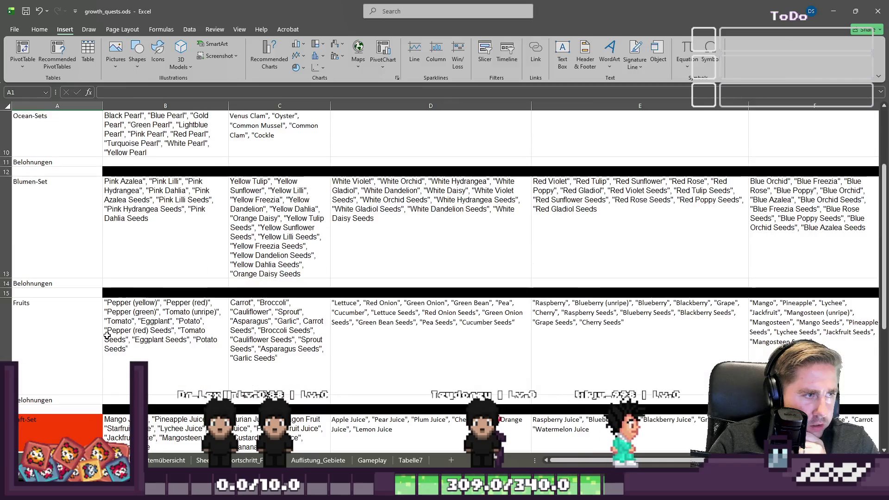
scroll(107, 335, "up", 7)
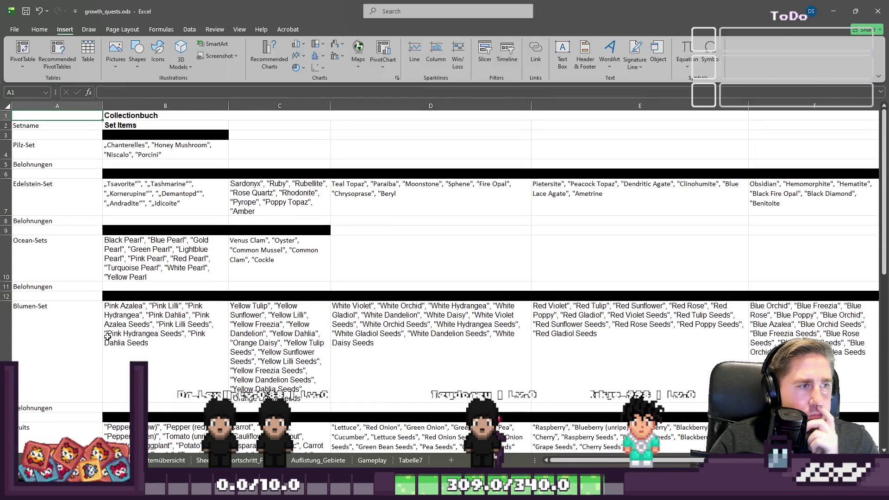
scroll(161, 308, "down", 6)
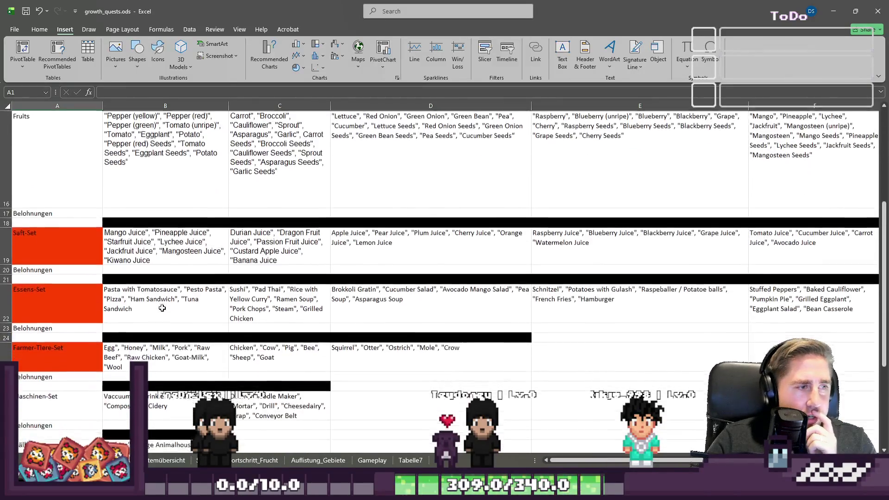
scroll(205, 318, "up", 2)
scroll(213, 286, "down", 2)
scroll(213, 285, "down", 5)
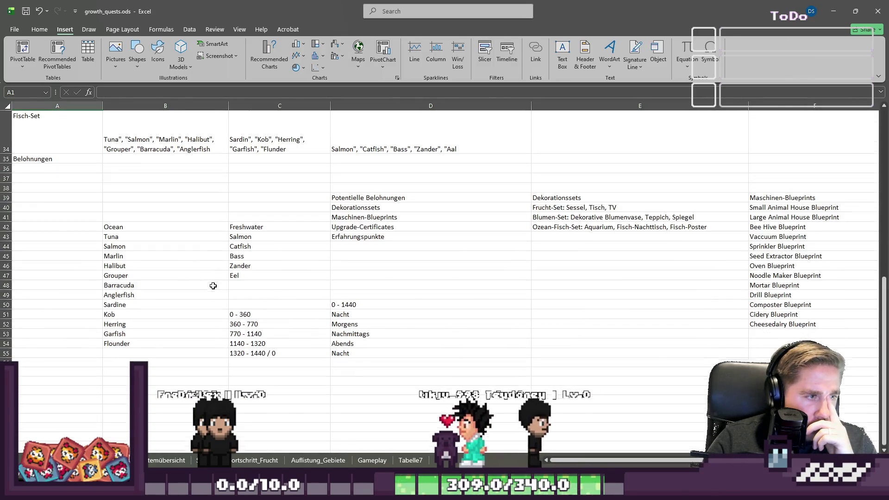
scroll(235, 277, "up", 3)
scroll(235, 277, "up", 8)
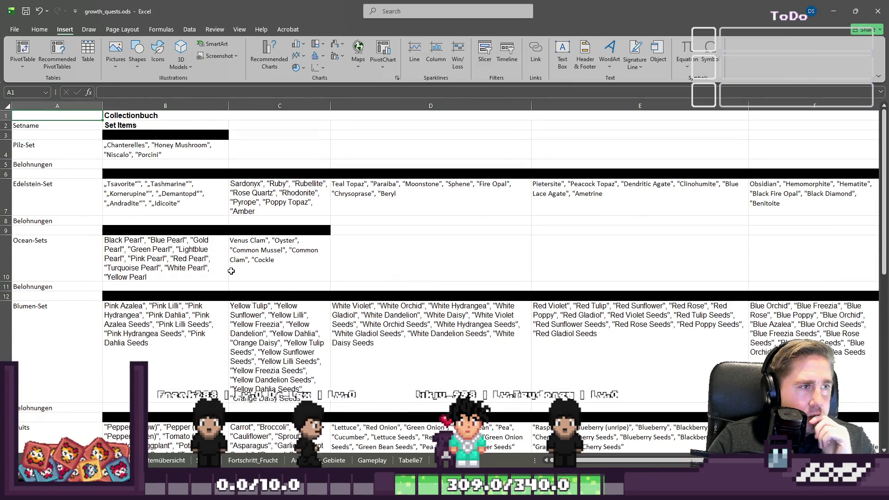
scroll(222, 262, "down", 3)
Step: Inspect the Blumen-Set separator, Ocean pearl list, juice set, Essens-Set and Farmer-Tiere-Set cells
left_click(122, 267)
left_click(118, 233)
scroll(118, 231, "down", 5)
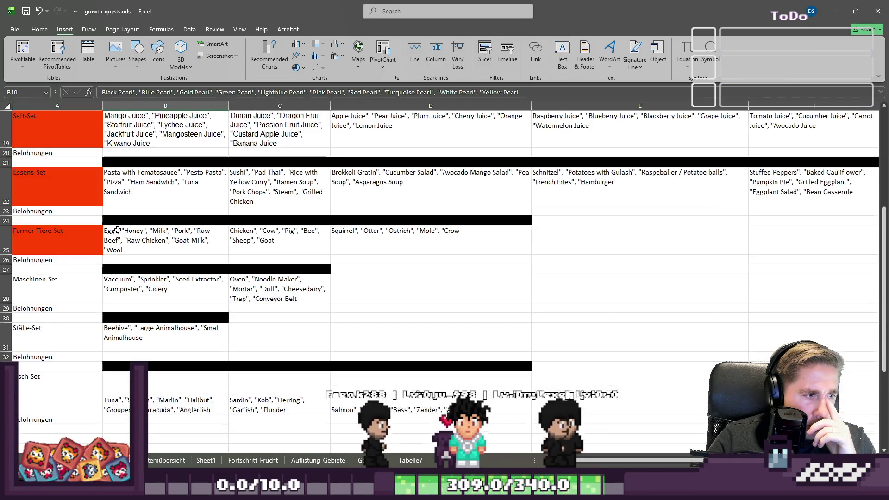
scroll(118, 230, "up", 1)
left_click(118, 232)
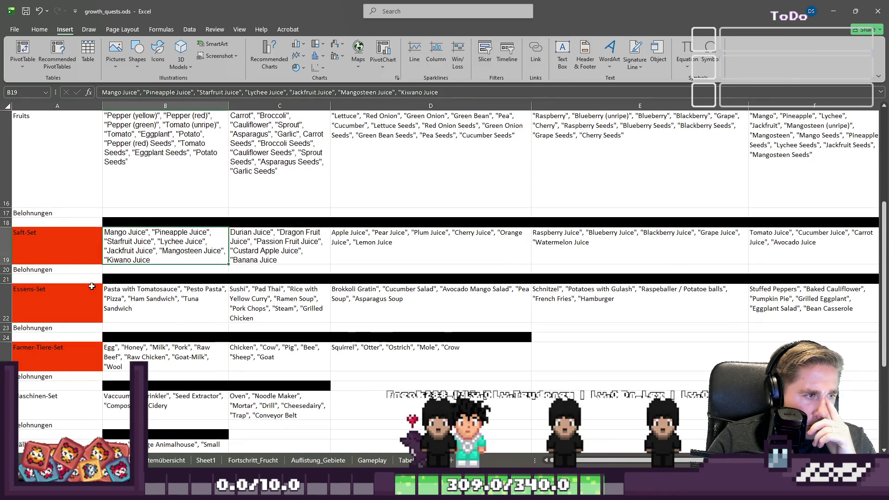
left_click(56, 303)
left_click(57, 368)
left_click(46, 287)
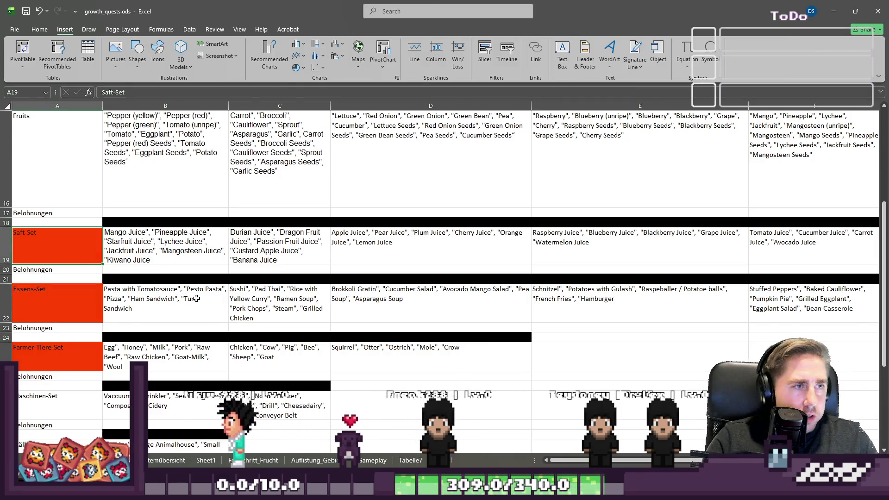
Step: Check the Edelstein-Set, Blumen-Set and Fruits labels and the B16/C16 lists, ending on B15
scroll(161, 237, "up", 5)
left_click(53, 197)
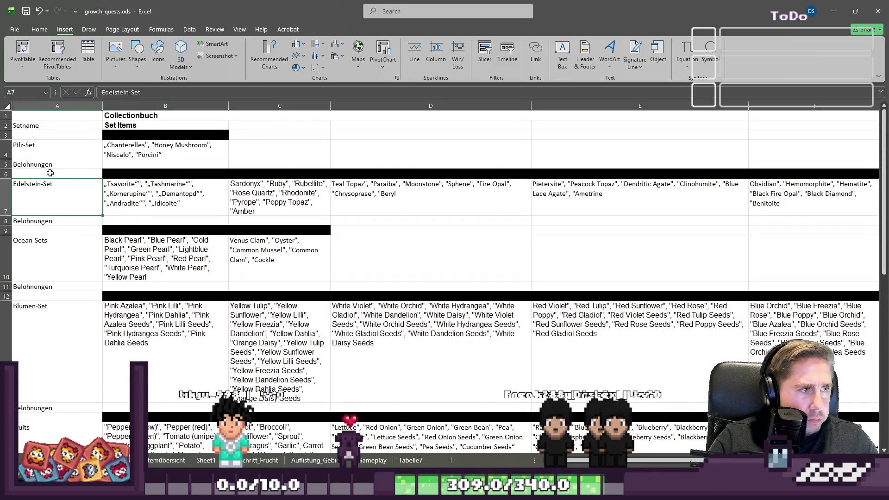
left_click(59, 337)
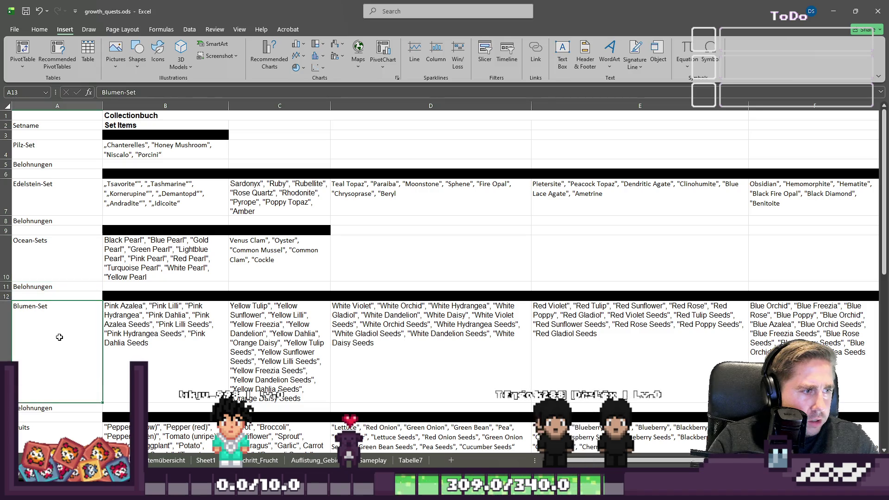
scroll(59, 338, "down", 4)
left_click(93, 292)
left_click(113, 290)
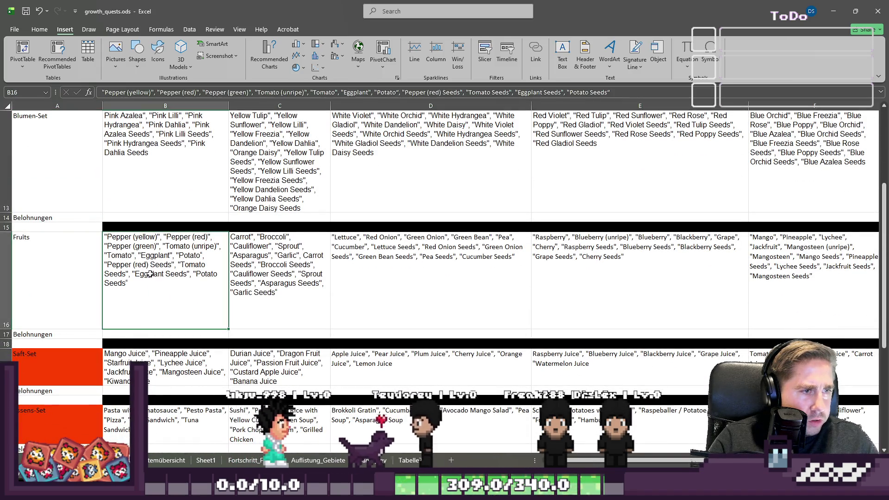
left_click(280, 278)
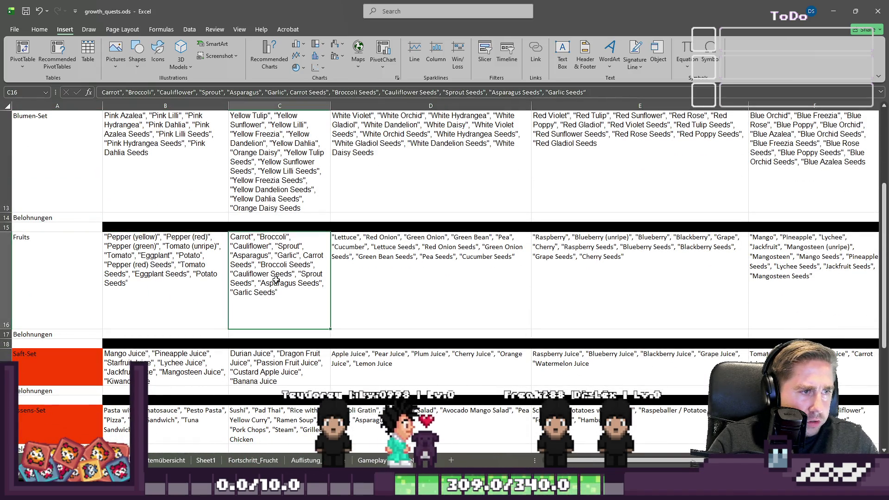
left_click(170, 226)
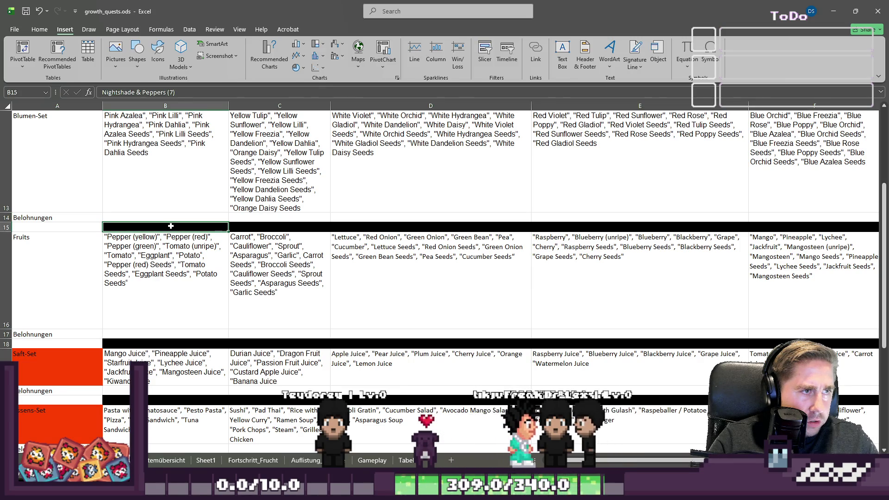
Step: Make the nine row-15 group headers' font colour white
left_click_drag(170, 226, 171, 225)
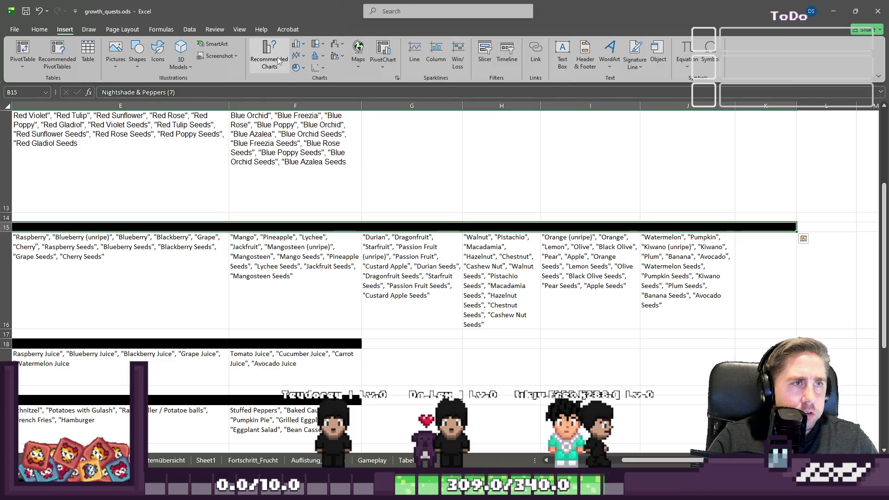
left_click(14, 29)
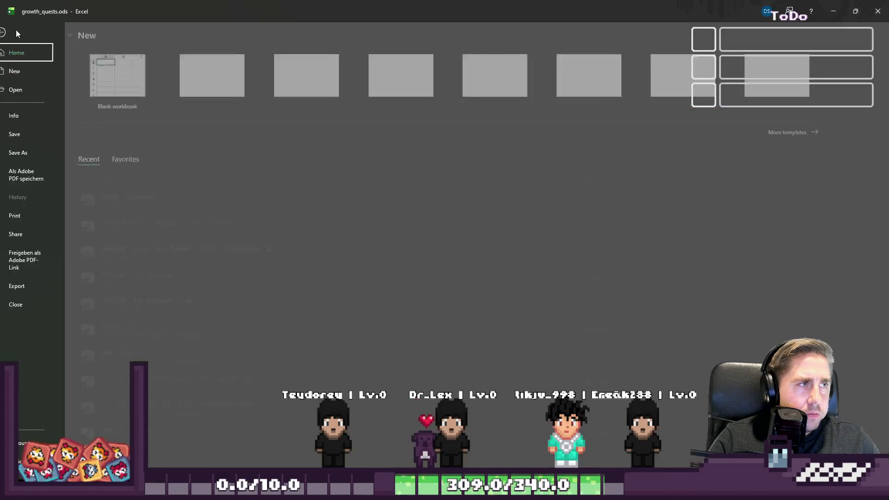
key("Escape")
left_click(37, 29)
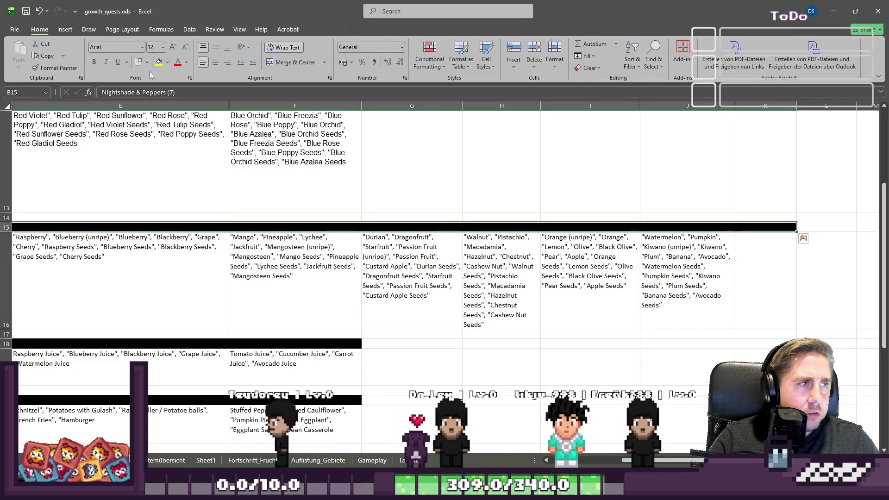
left_click(186, 62)
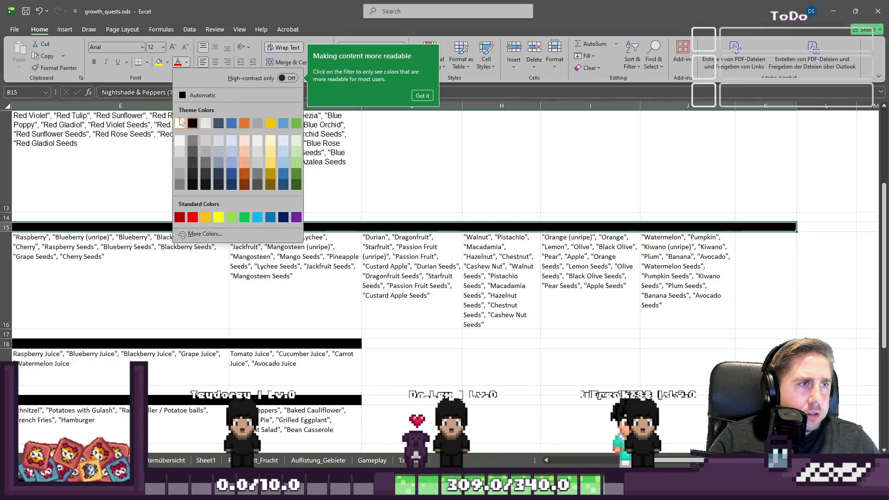
left_click(180, 122)
Step: Select headers and crop lists B15:J16, copy them, then cancel the copy
left_click(146, 252)
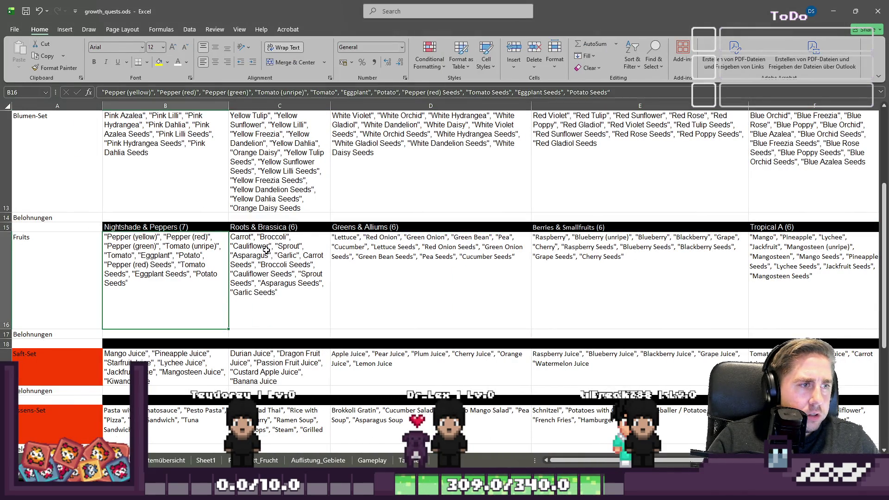
key("ctrl+shift+Right")
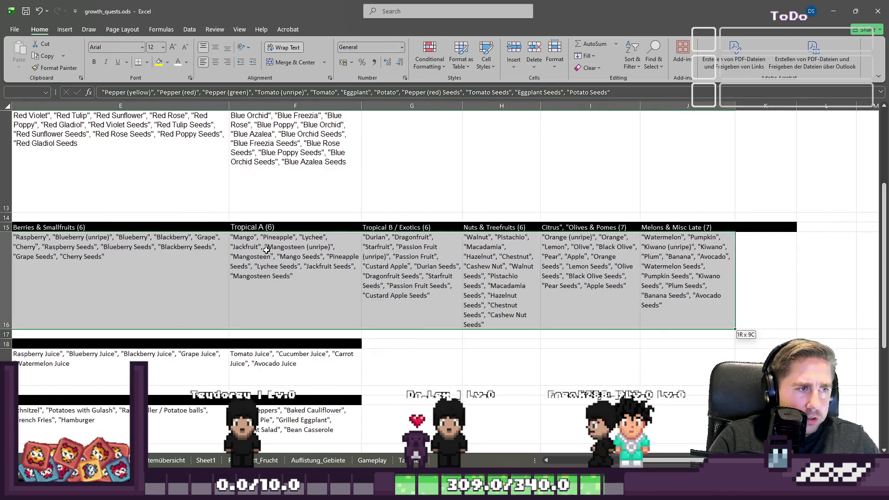
key("ctrl+BackSpace")
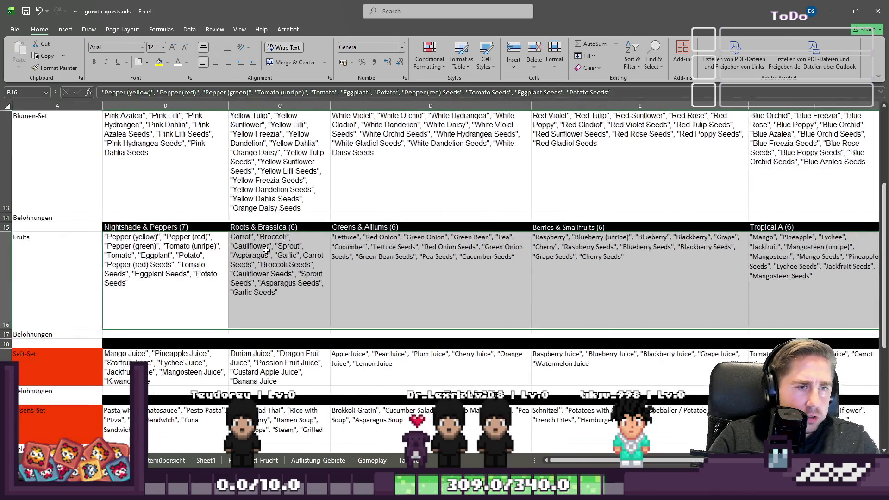
key("Up")
key("ctrl+shift+Right")
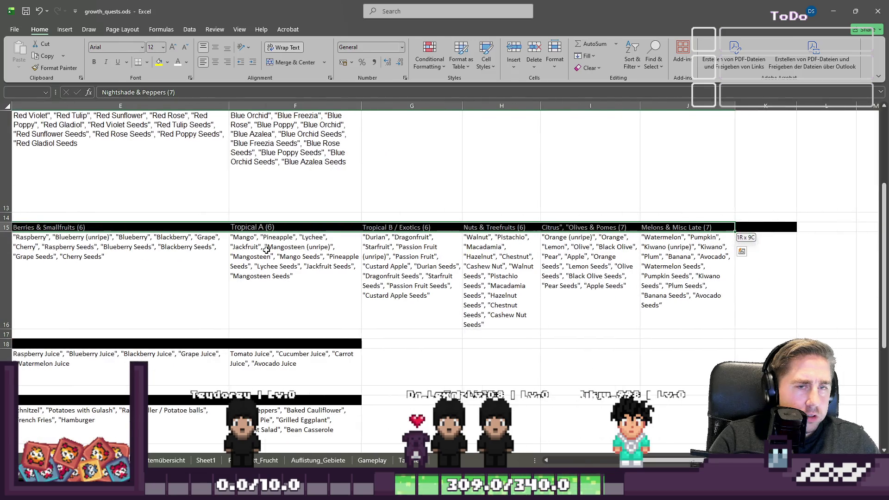
key("shift+Down")
key("ctrl+c")
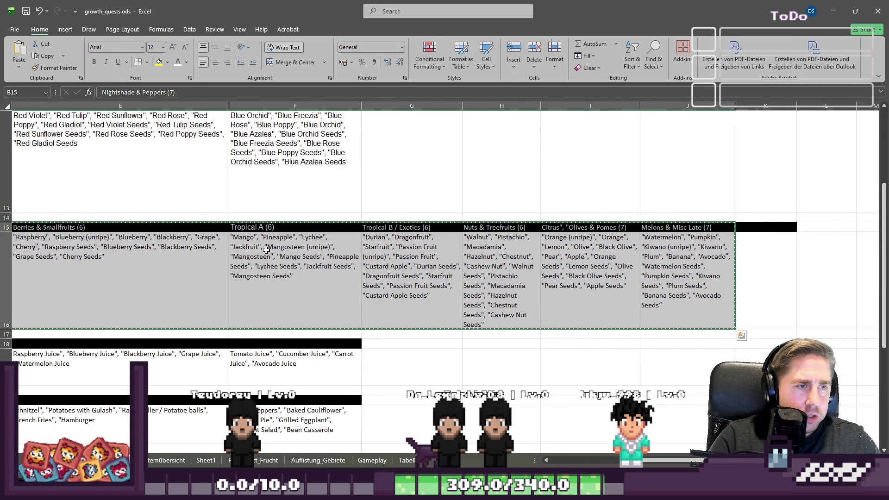
key("Escape")
key("Right")
key("Right")
key("Right")
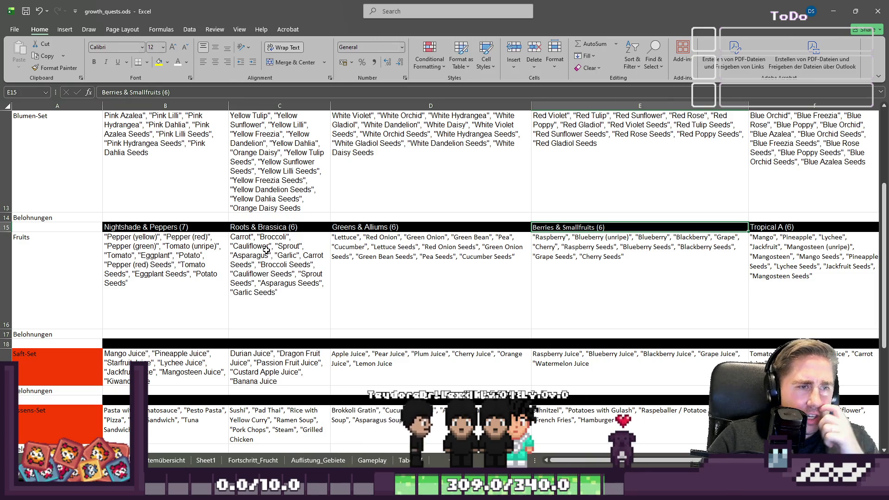
key("Right")
key("Right")
key("Right")
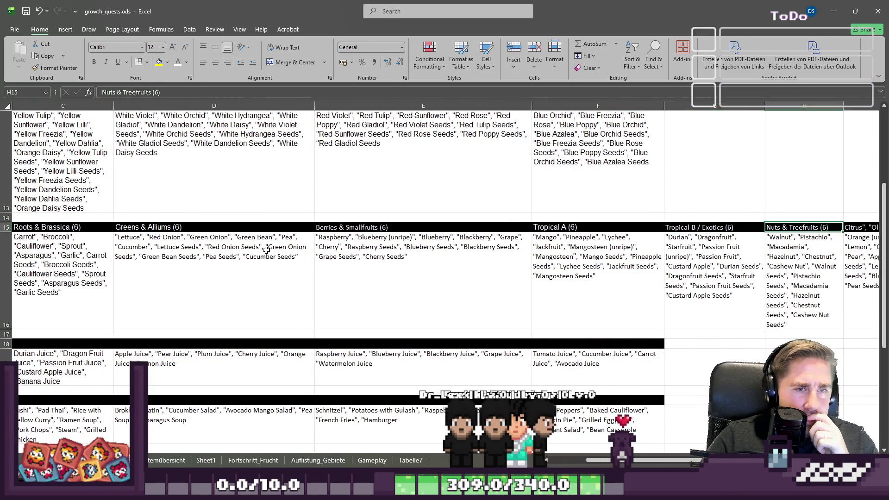
Step: Select the row-16 crop lists across to J16 and copy them
key("Right")
key("Left")
key("Left")
key("Left")
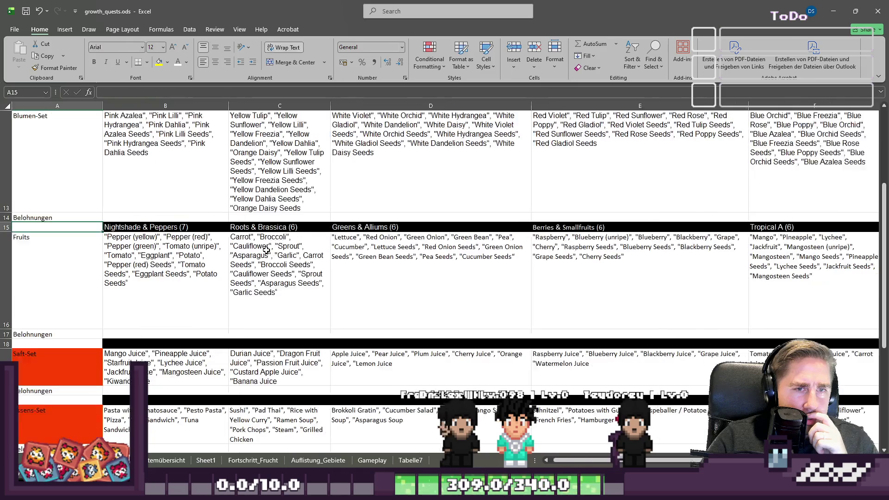
key("Down")
key("ctrl+shift+Right")
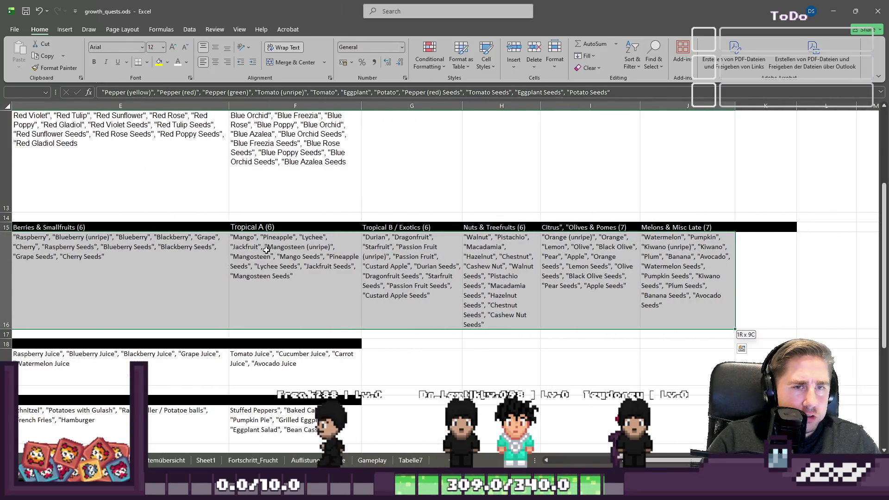
key("ctrl+c")
Step: Reselect the nightshade crop list in B16 and extend the selection along row 16
scroll(266, 250, "left", 4)
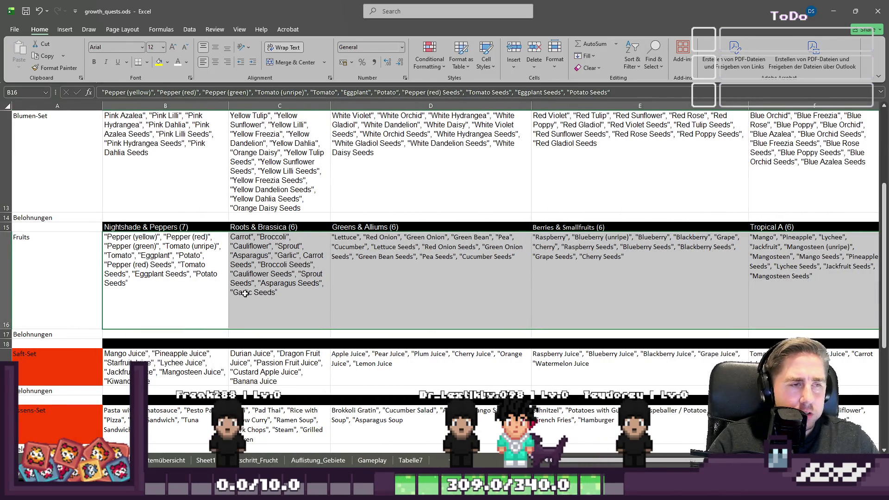
left_click(171, 210)
left_click(107, 227)
left_click(119, 250)
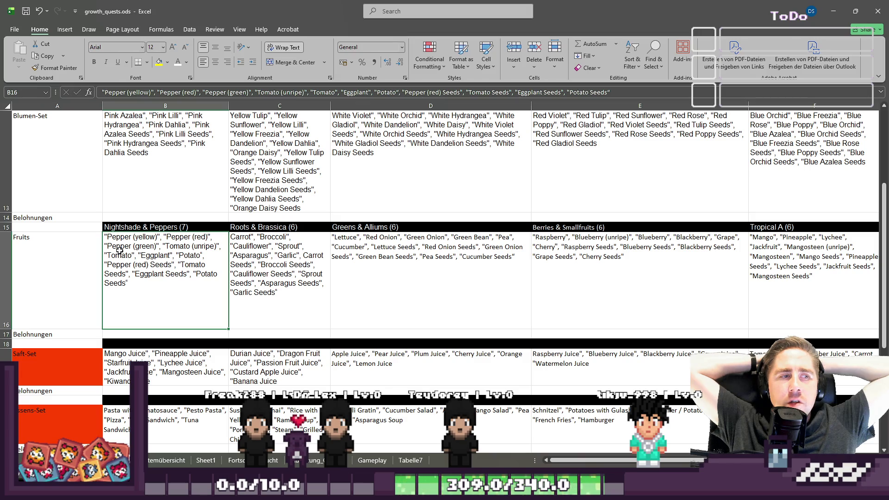
key("ctrl+shift+Right")
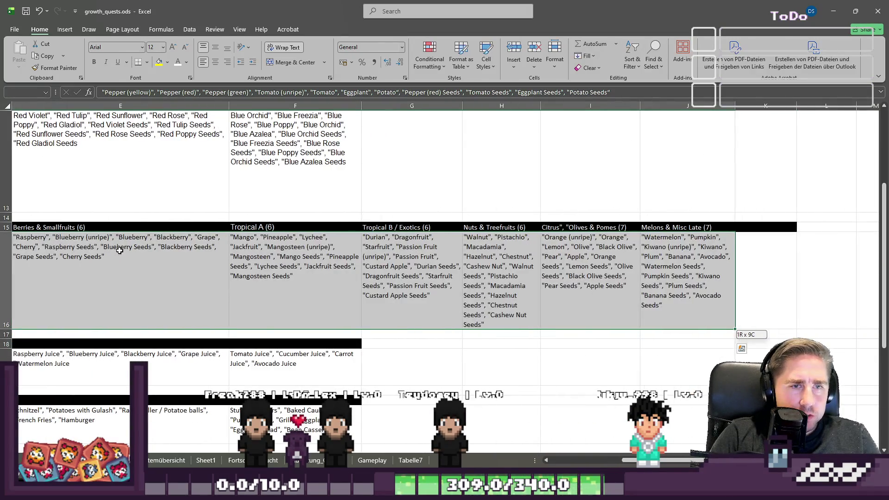
key("ctrl+shift+Left")
key("ctrl+shift+Right")
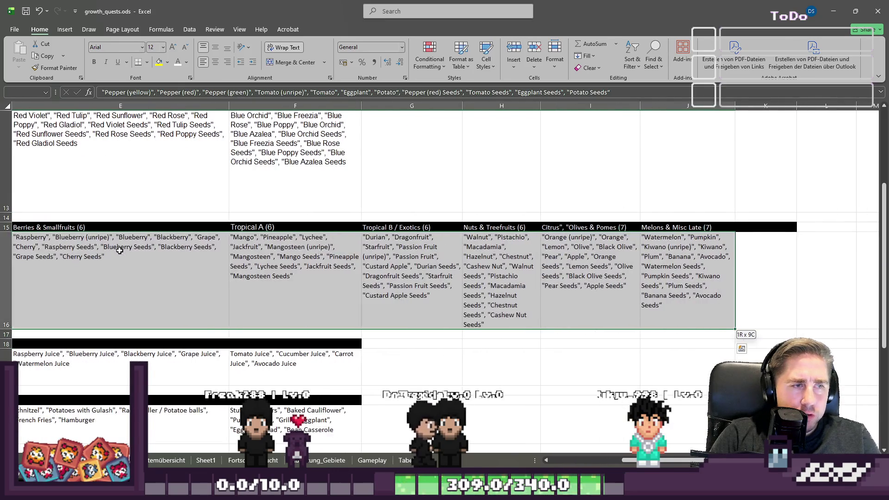
Step: Readjust the row-16 selection and drag across the crop group block
scroll(120, 250, "left", 5)
key("ctrl+shift+Left")
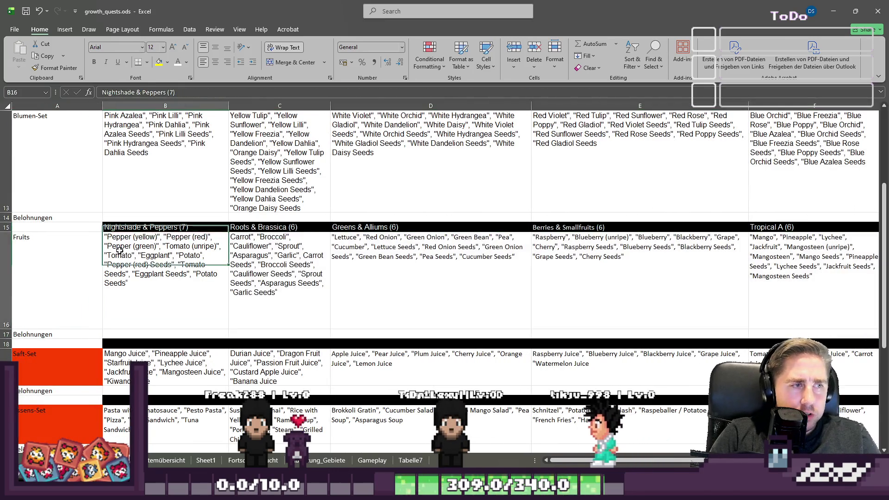
key("ctrl+shift+Right")
scroll(120, 249, "left", 5)
scroll(119, 250, "right", 3)
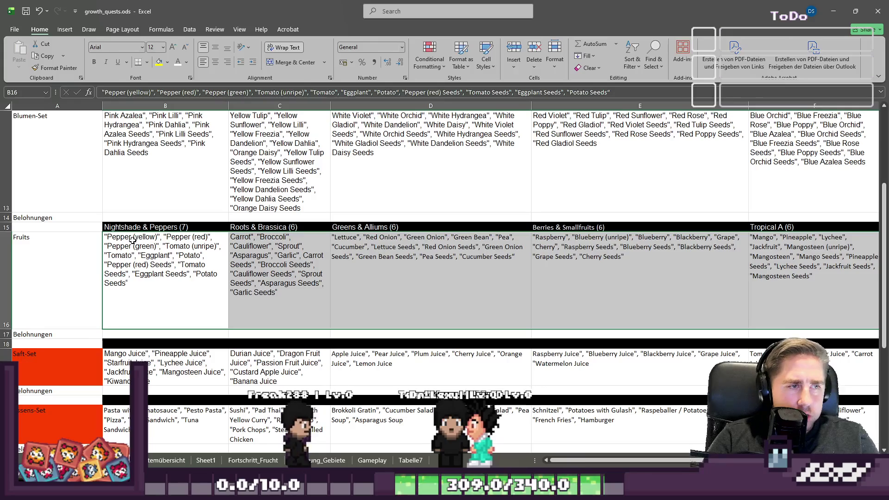
mouse_move(46, 229)
left_mouse_down()
mouse_move(324, 301)
mouse_move(602, 301)
left_mouse_up()
mouse_move(657, 301)
left_mouse_down()
mouse_move(759, 299)
mouse_move(696, 306)
left_mouse_up()
scroll(658, 278, "left", 5)
Step: Check Sheet1 and Itemübersicht, then return and copy the group headers with their crop lists
left_click(213, 460)
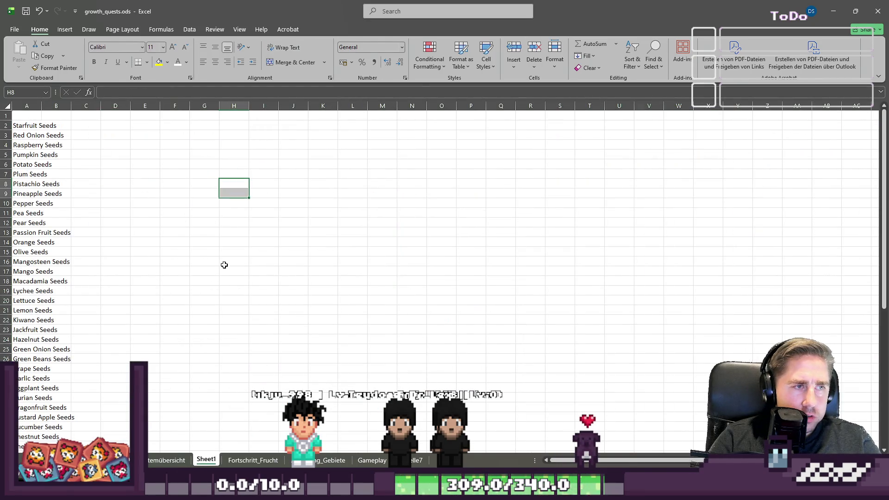
left_click(166, 459)
key("ctrl+Page_Up")
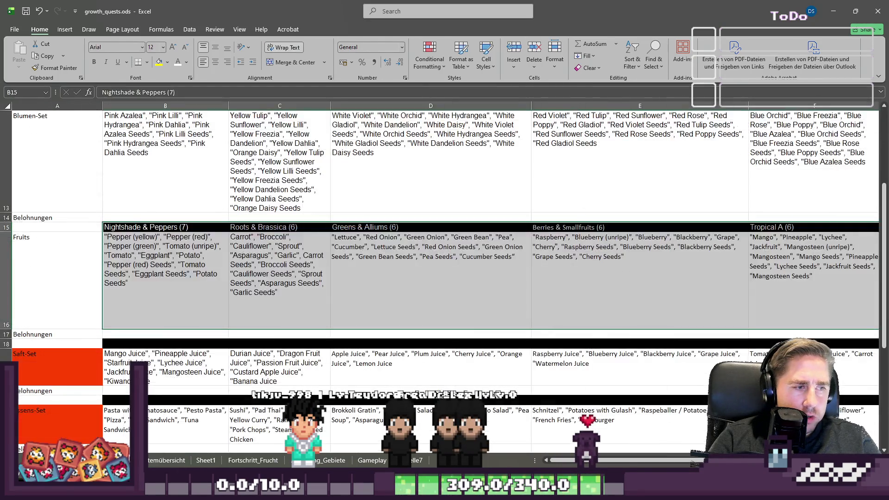
mouse_move(113, 306)
left_mouse_down()
mouse_move(551, 292)
mouse_move(838, 294)
mouse_move(714, 305)
left_mouse_up()
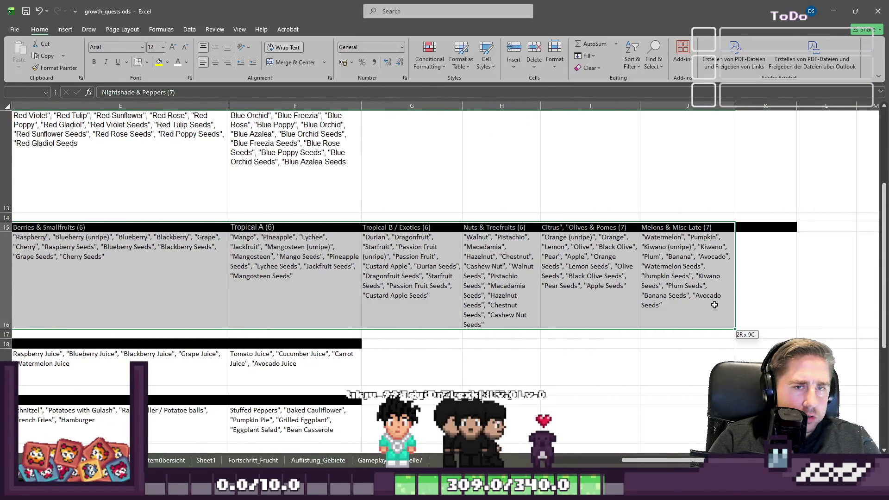
key("ctrl+c")
Step: Dismiss the cell menu for the copied block and switch to Sheet1
right_click(709, 293)
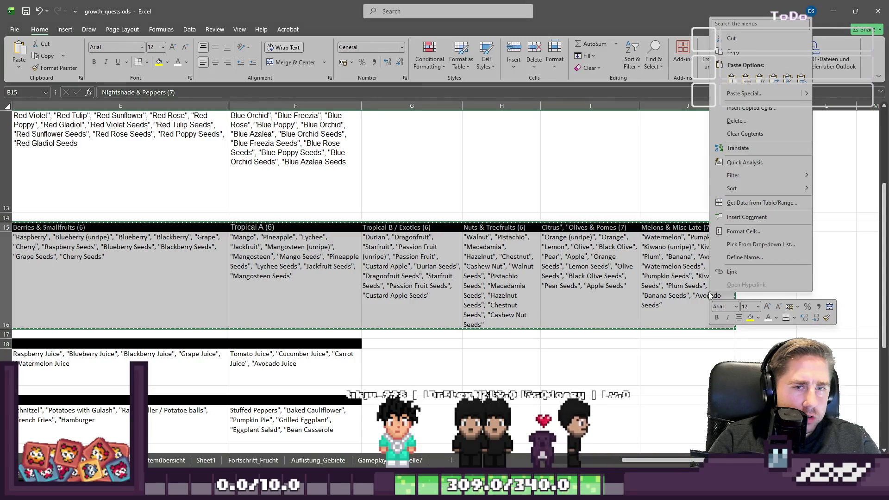
key("Escape")
scroll(348, 423, "left", 5)
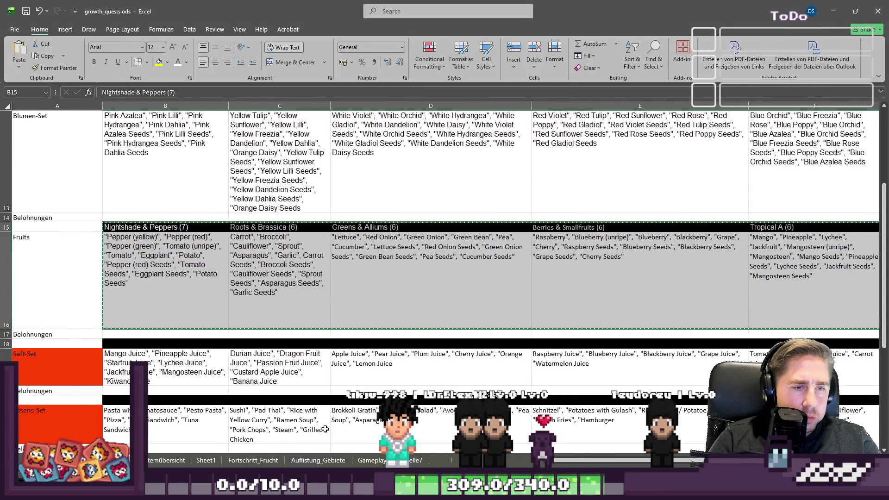
left_click(166, 460)
left_click(195, 462)
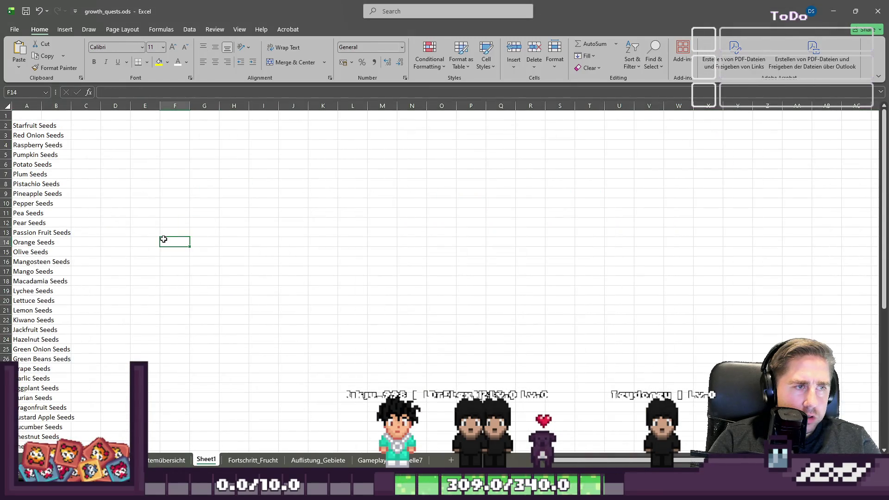
Step: Paste the crop group block at F14, undoing and re-pasting it once
key("ctrl+v")
key("ctrl+z")
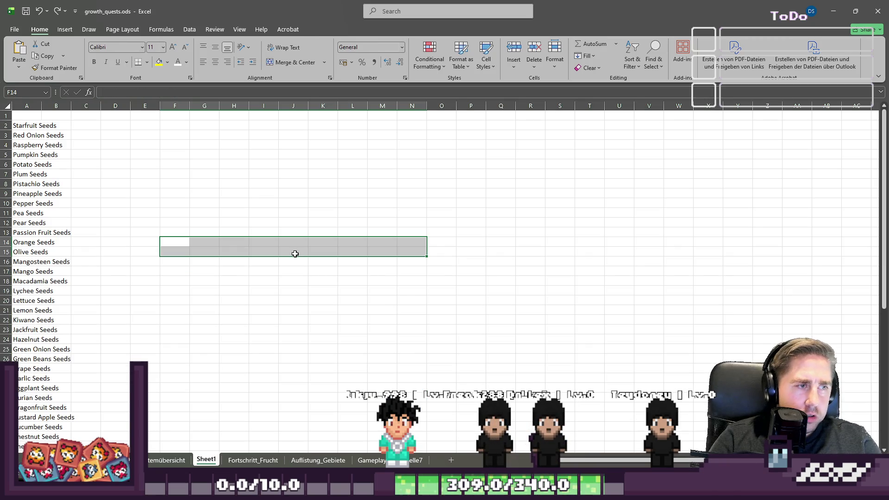
key("ctrl+v")
left_click(257, 273)
Step: Widen columns F, H, J and K to fit their group headers
left_click_drag(191, 105, 365, 105)
left_click_drag(276, 103, 413, 108)
left_click(411, 104)
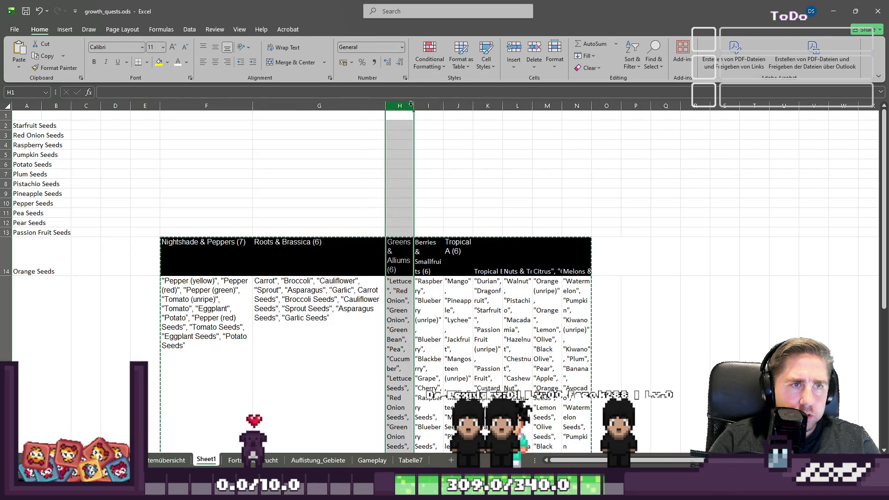
left_click_drag(479, 117, 609, 115)
left_click_drag(638, 106, 814, 110)
Step: Widen column M for the Citrus group and auto-fit column N
scroll(601, 187, "down", 3)
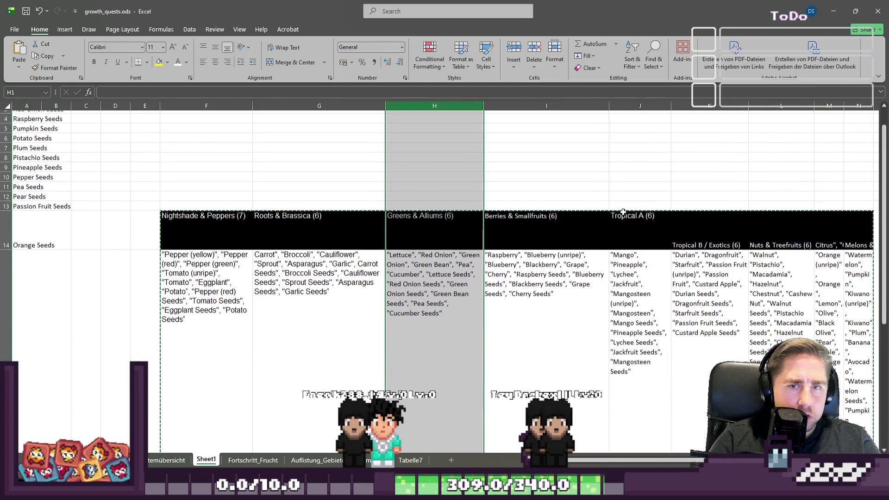
scroll(602, 188, "up", 1)
left_click(698, 189)
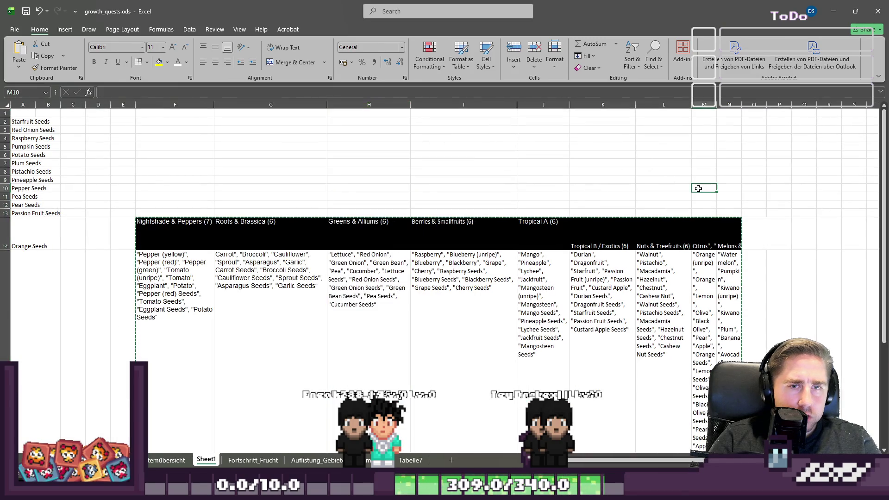
left_click_drag(717, 107, 789, 107)
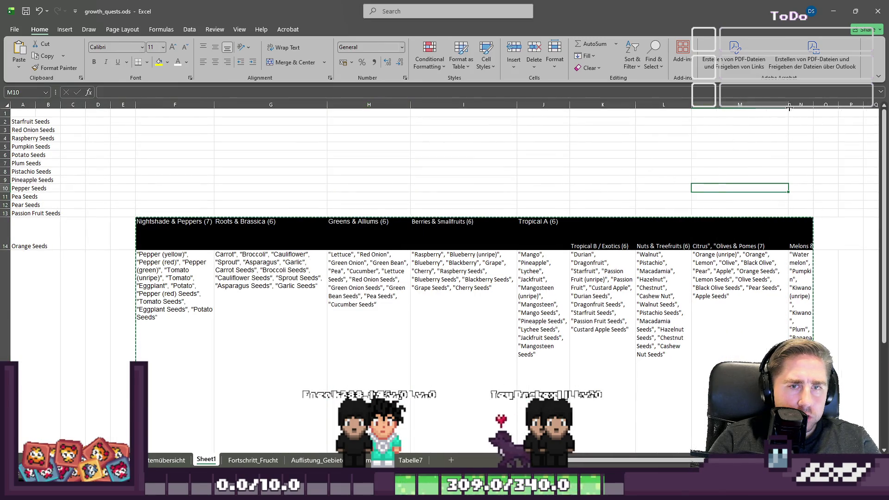
double_click(815, 106)
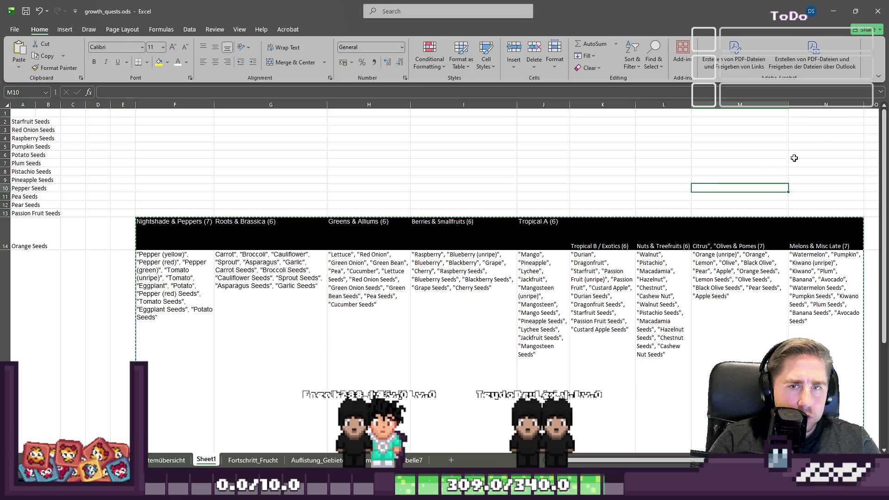
Step: Open the pepper list in cell F15 for editing
scroll(674, 208, "down", 3)
left_click(365, 278)
left_click(187, 253)
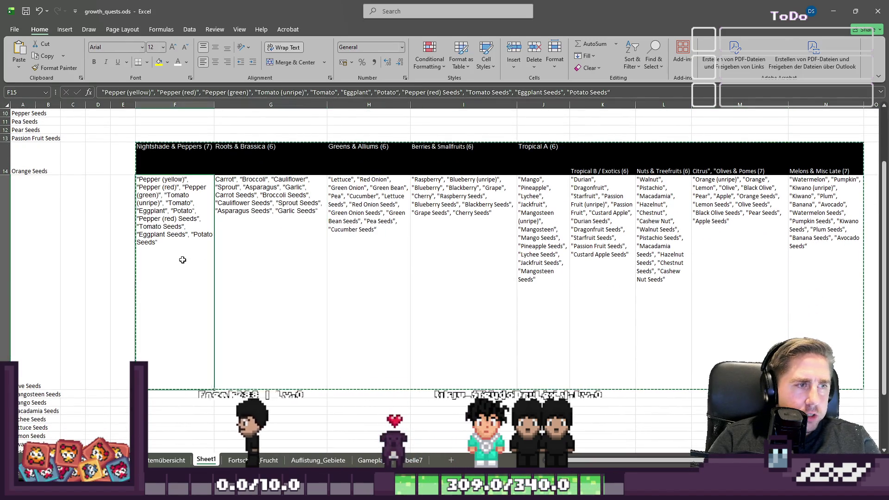
double_click(182, 261)
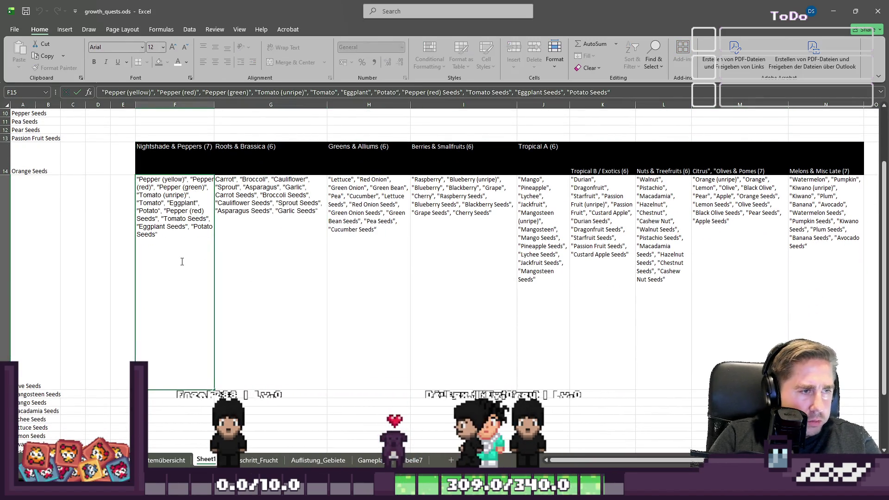
Step: Enter Pepper yellow, Pepper Red and Pepper Green in F16–F18
key("Return")
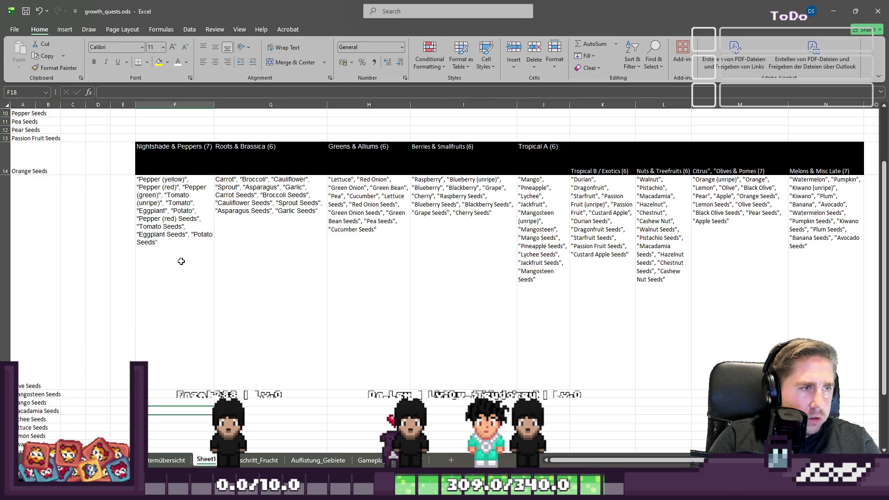
type("Pepper yellow")
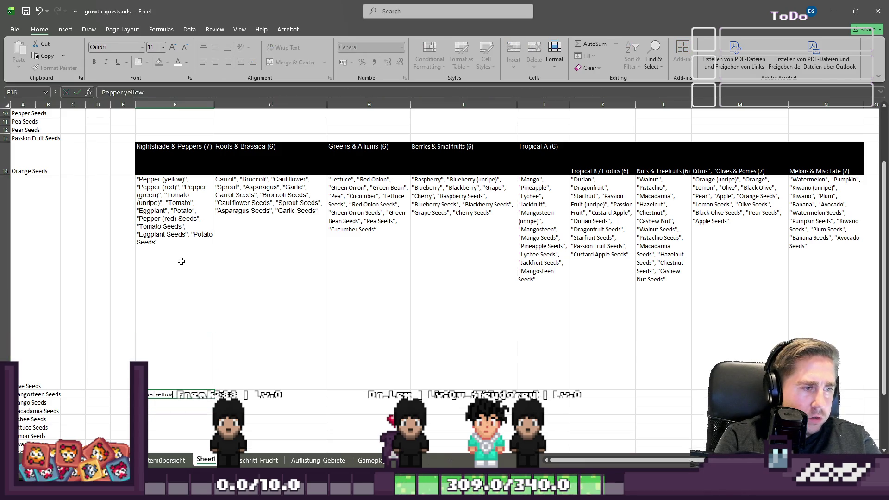
key("Return")
type("Pepper ")
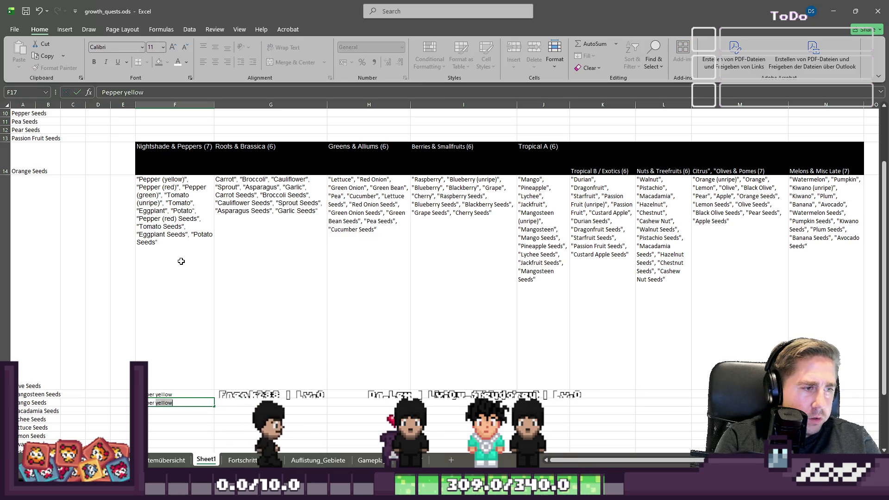
type("Red")
key("Return")
type("Pepper Green")
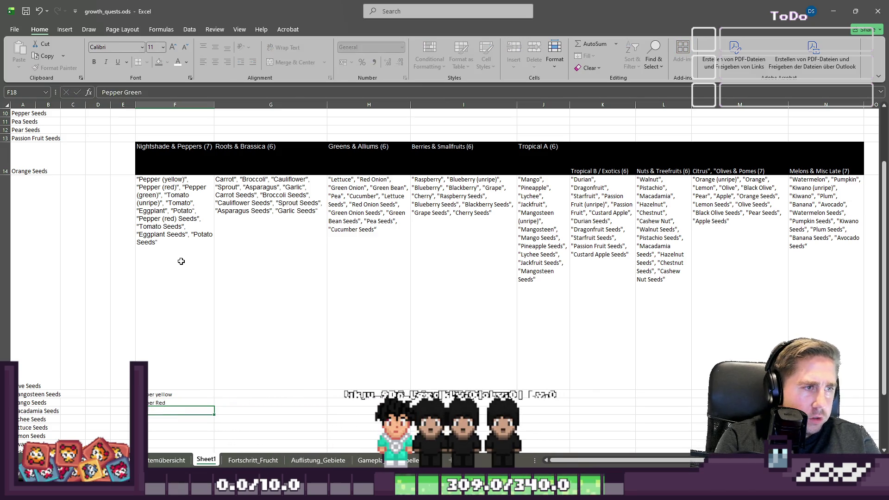
key("Return")
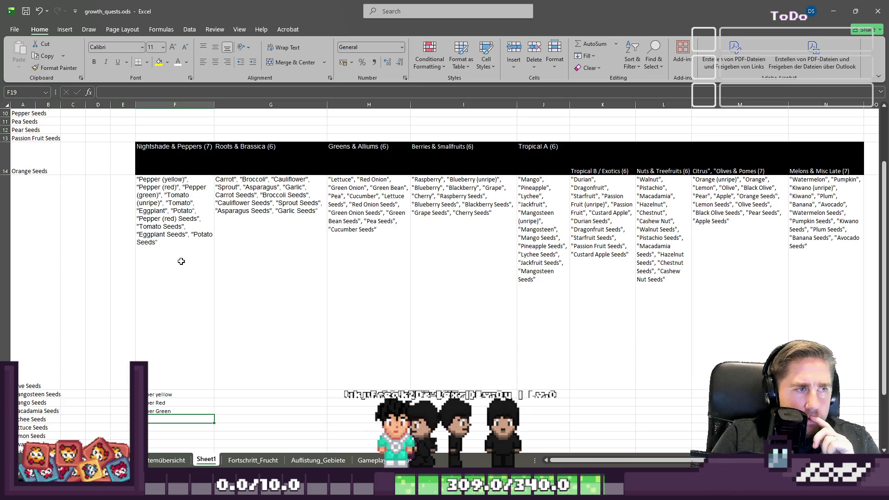
Step: Add Tomato and Potato below the pepper entries in column F
key("Up")
key("Up")
key("Up")
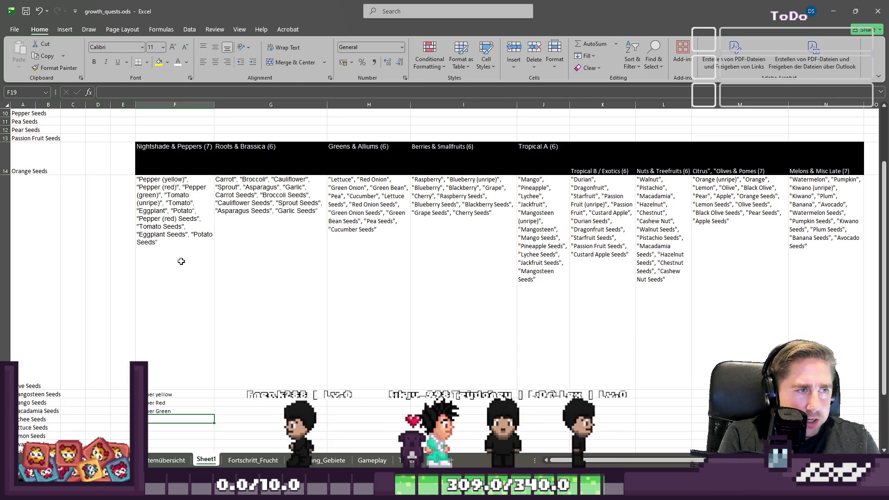
key("Down")
key("Down")
key("Down")
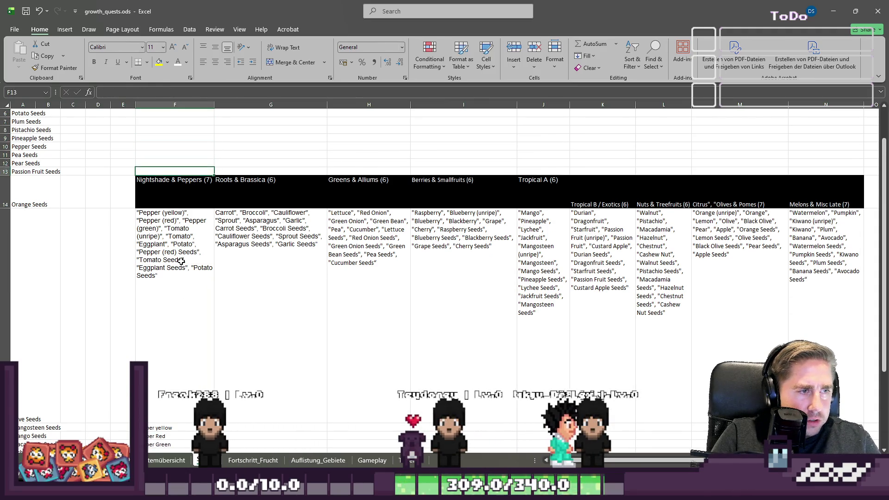
scroll(181, 261, "down", 1)
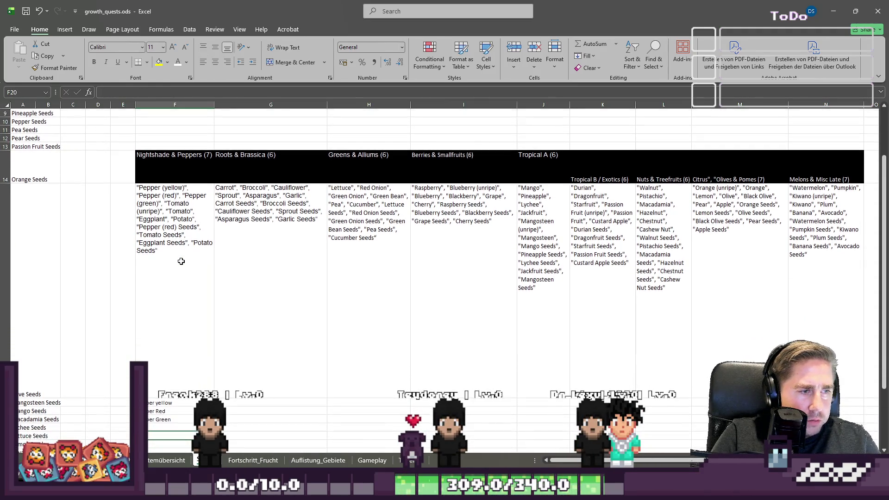
type("To")
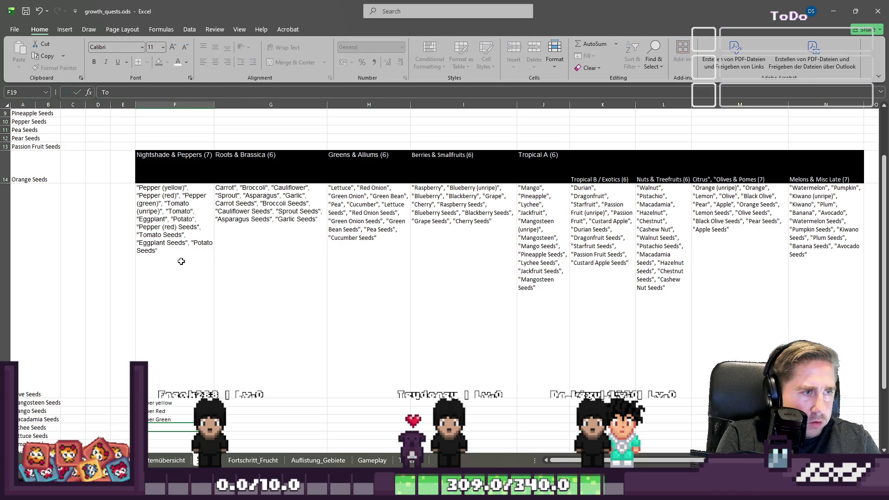
type("mato")
key("Return")
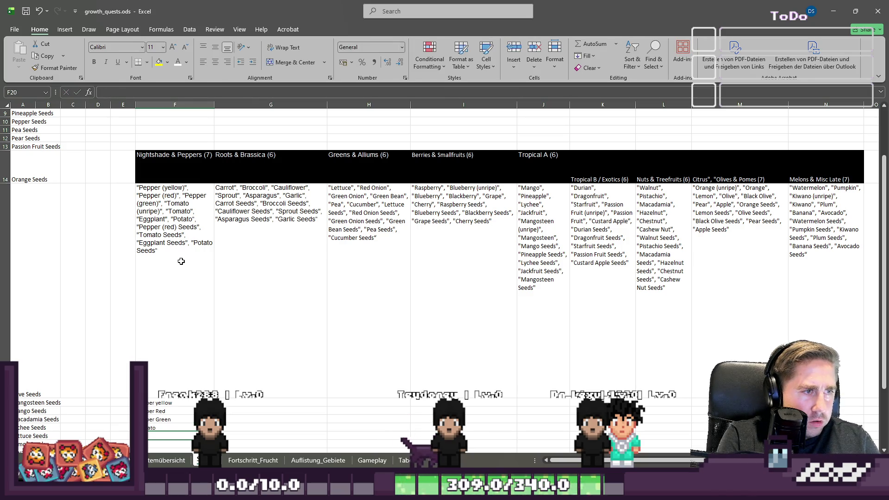
type("P")
type("otato")
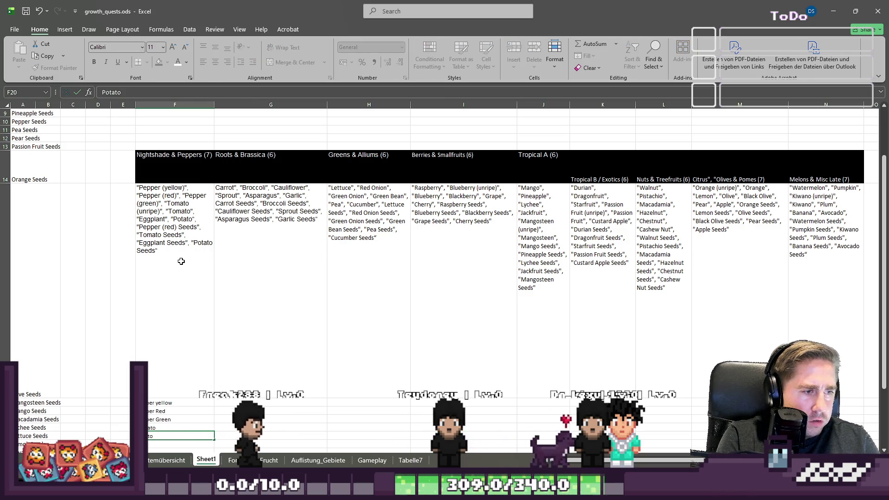
key("Return")
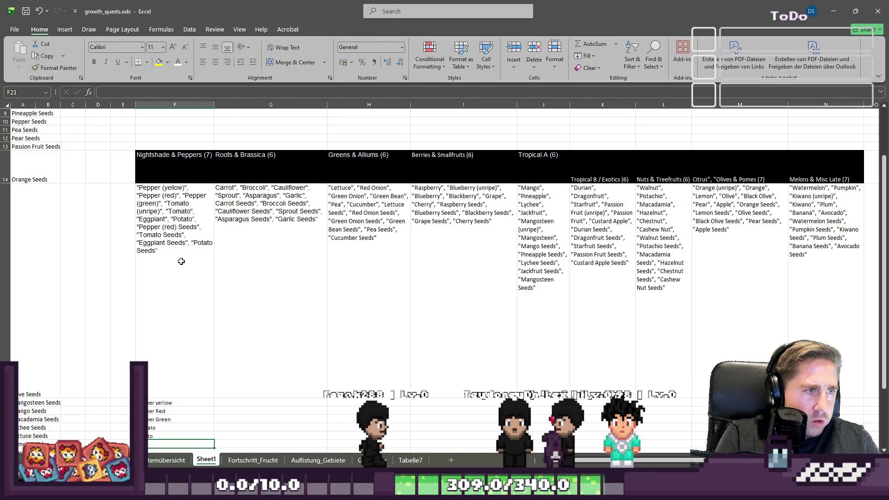
Step: Type the Seeds entries, including Pepper (red) Seeds, Potato Seeds and Pepper Seeds
scroll(163, 260, "down", 2)
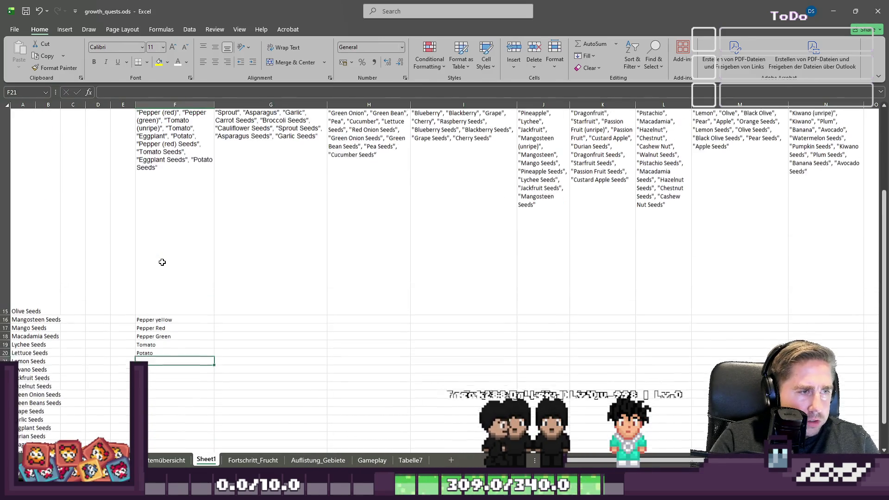
type("Pep")
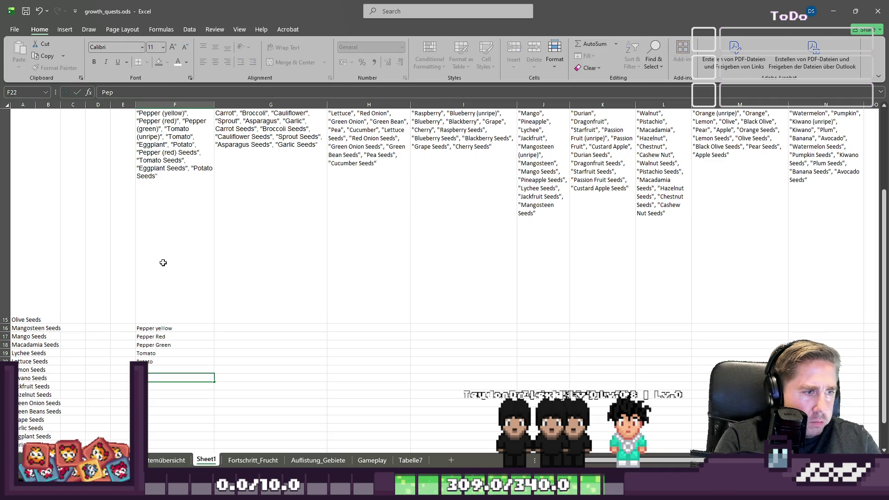
type("Tomato")
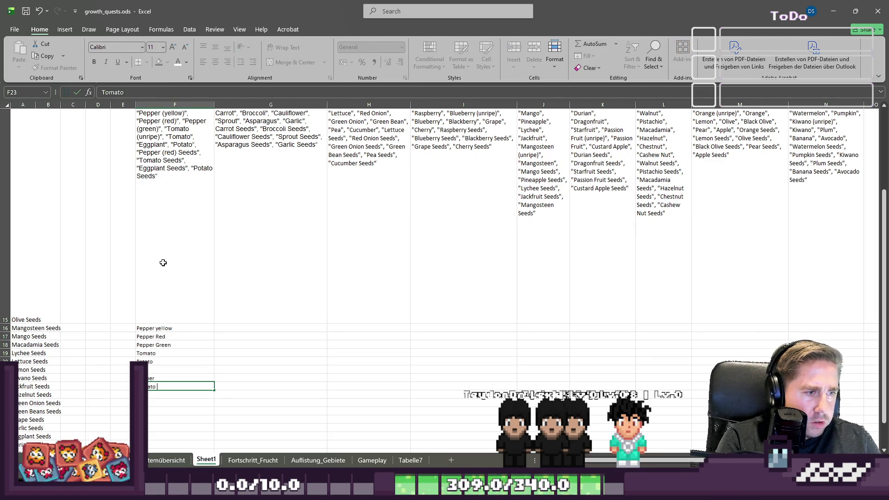
key("Return")
type("Pepper (red) ")
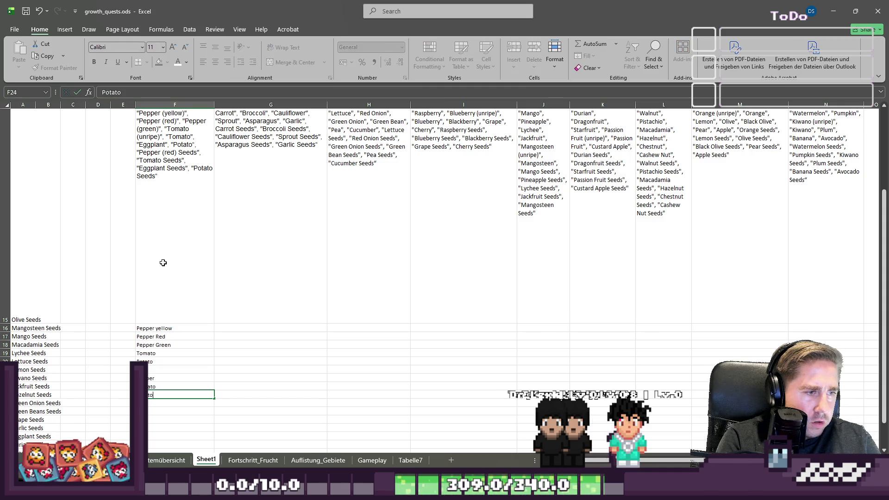
type("Seeds")
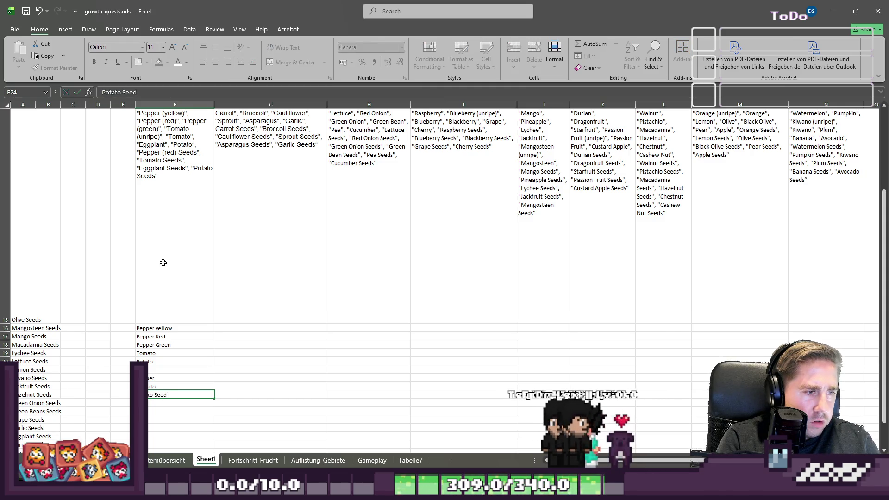
key("Up")
type("Se")
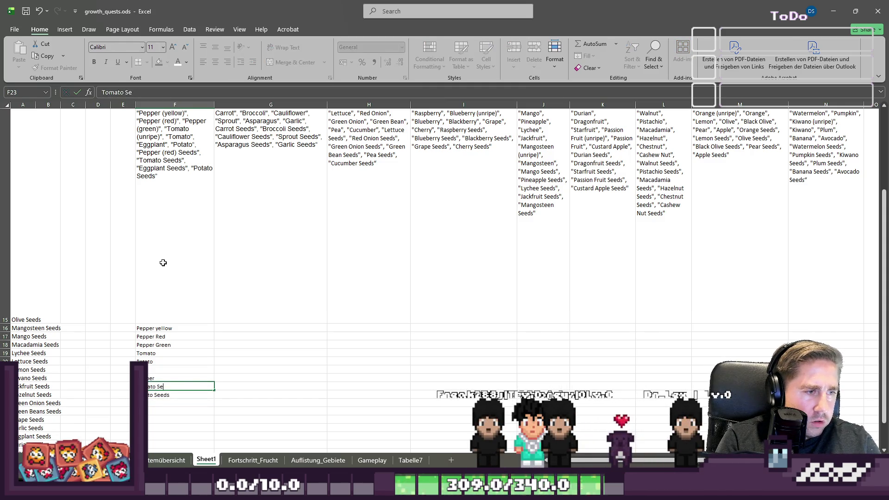
key("Up")
key("F2")
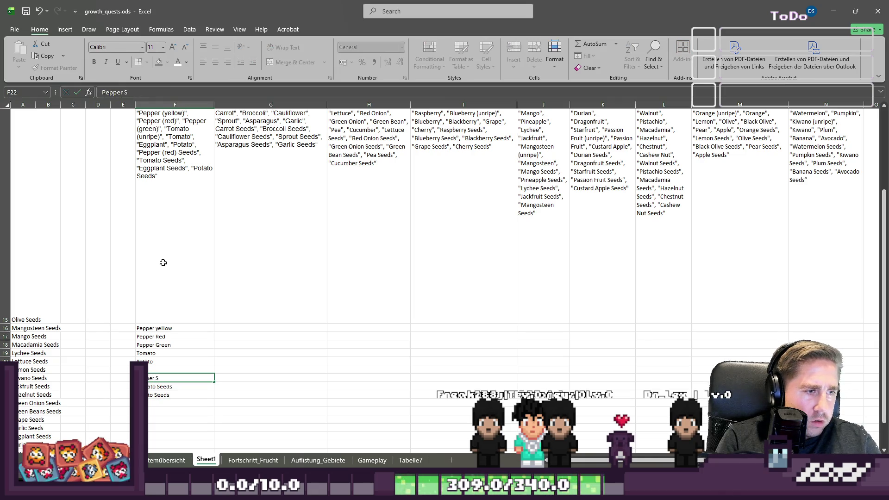
type("eeds")
key("Return")
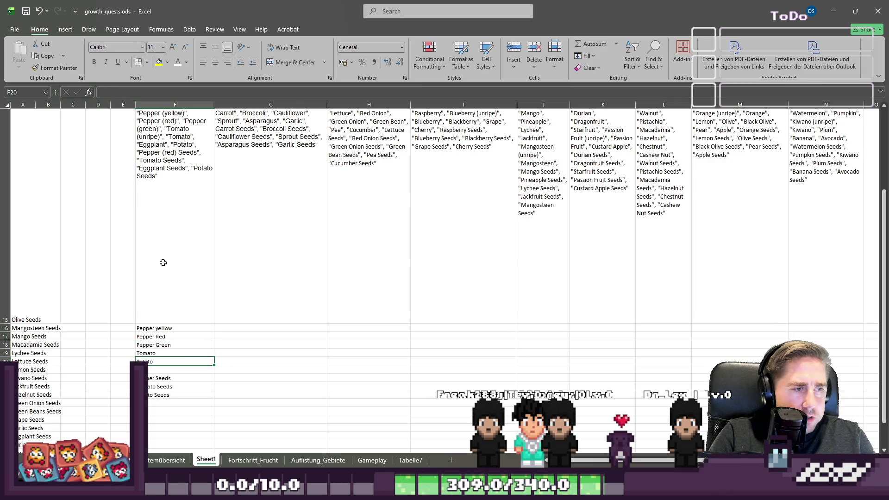
Step: Check the Nightshade & Peppers header and crop list, leaving them unchanged
key("Up")
key("Up")
key("Up")
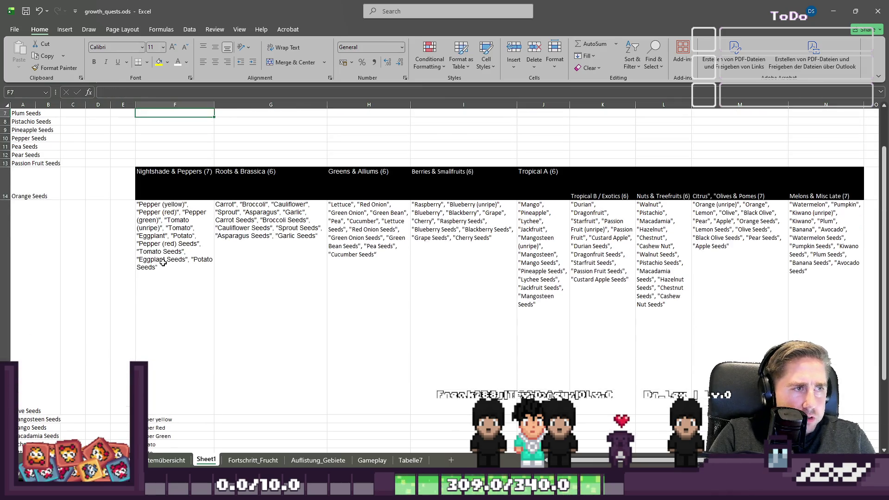
key("Down")
key("Down")
key("Down")
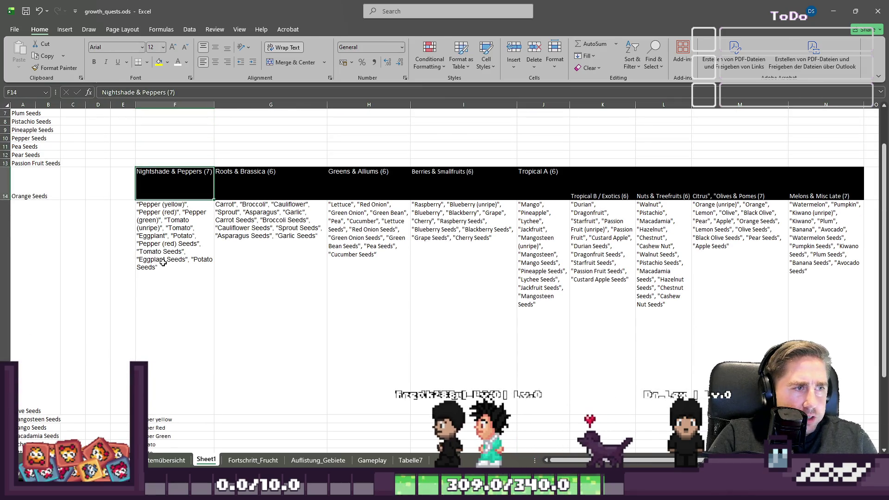
key("F2")
key("Return")
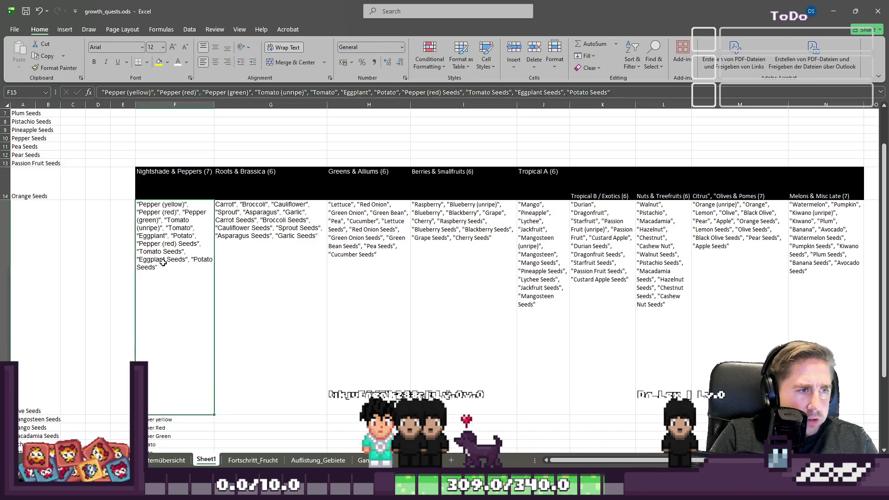
scroll(162, 263, "down", 1)
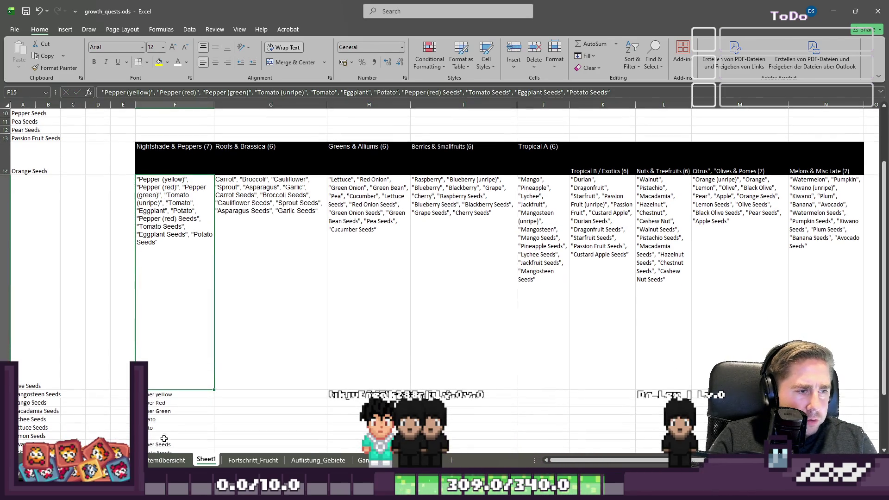
scroll(160, 392, "down", 1)
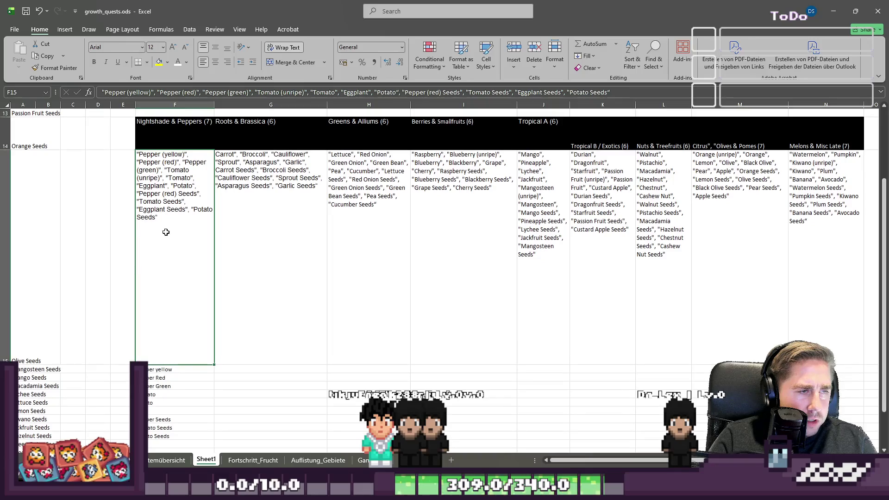
double_click(159, 223)
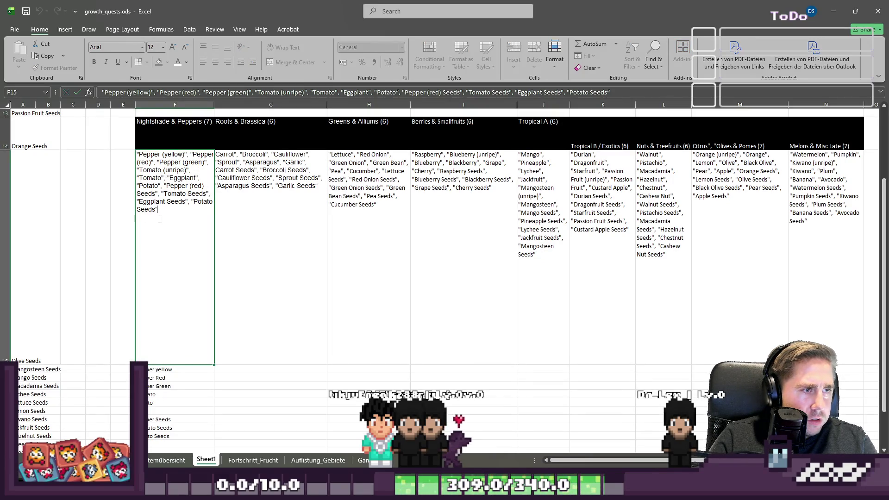
key("Escape")
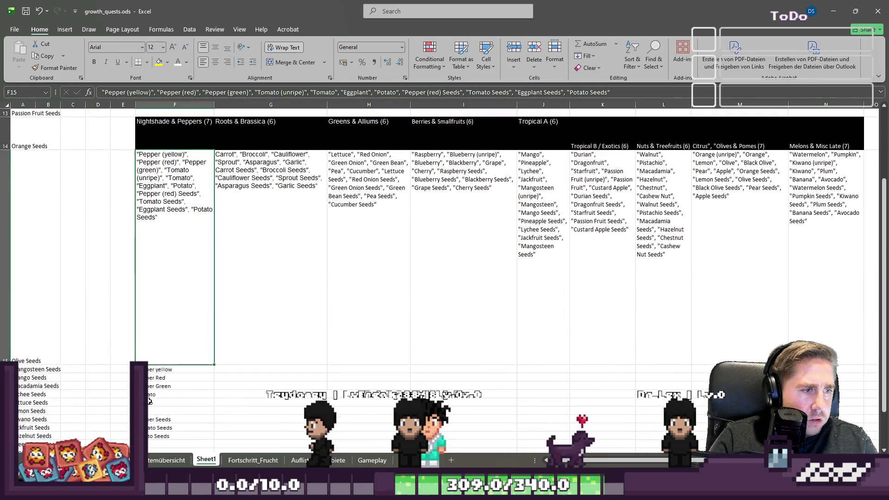
key("Down")
key("Down")
key("Down")
Step: Add Eggplant Seeds in F25 and move the Seeds block down to start at F23
double_click(145, 188)
type("Eggplant Seeds")
key("Return")
key("Up")
key("Up")
key("Up")
key("shift+Down")
key("shift+Down")
key("shift+Down")
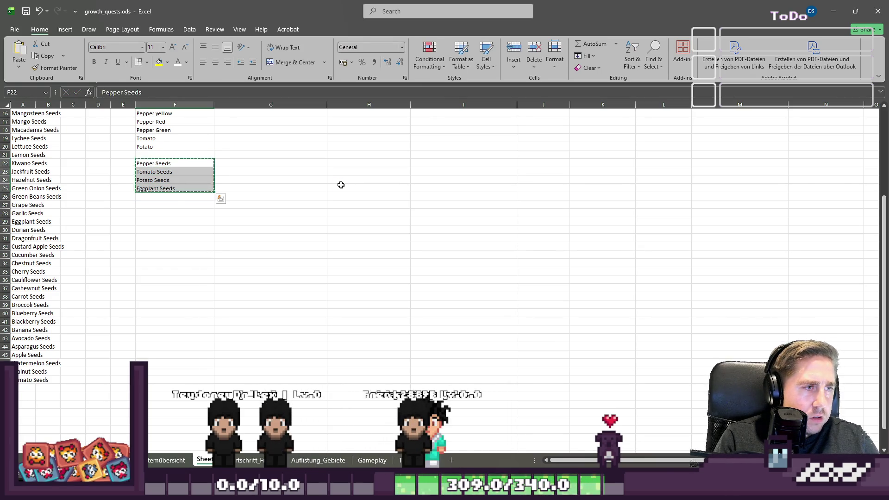
key("Down")
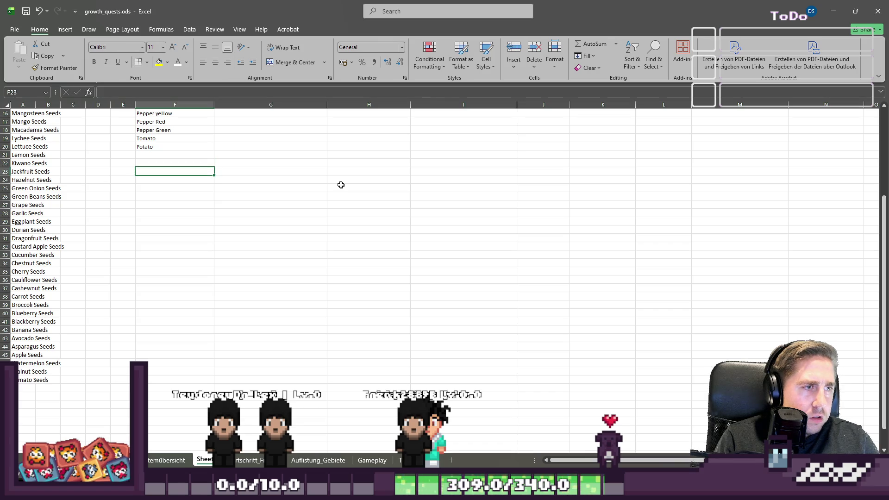
key("ctrl+z")
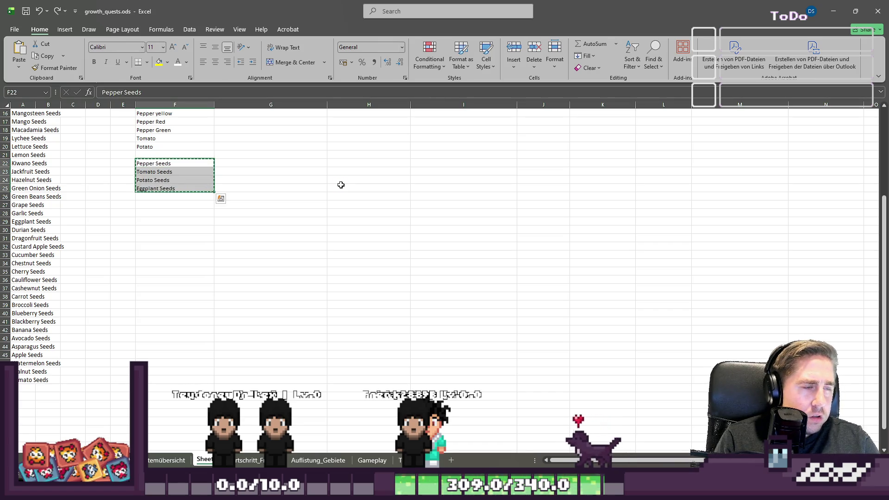
key("Down")
key("ctrl+v")
Step: Enter Eggplant in F21 to complete the crop list
key("Up")
key("Up")
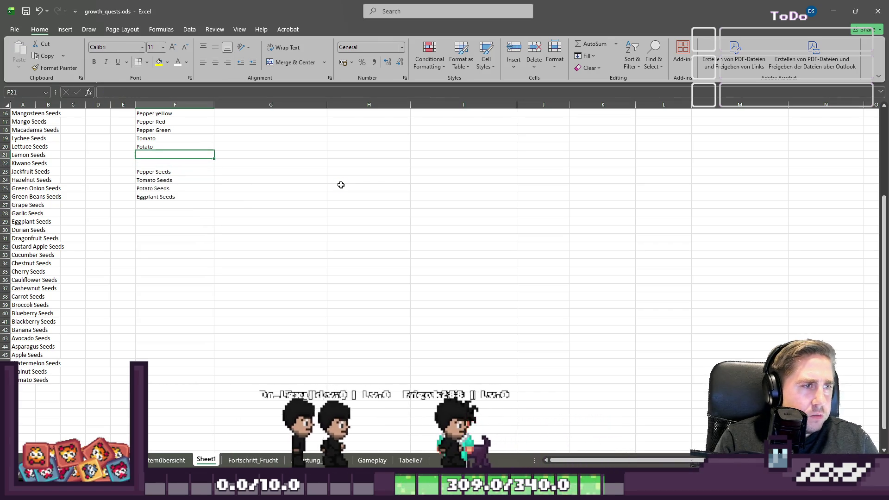
type("Eggplant")
key("Return")
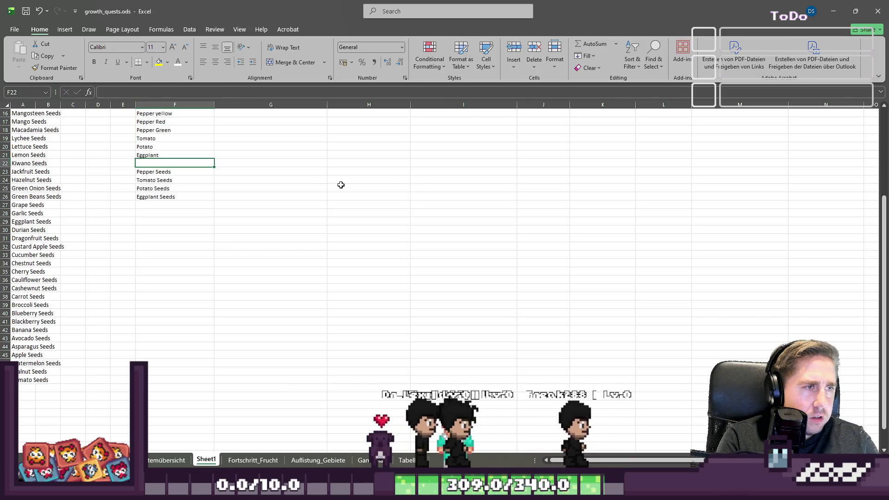
scroll(341, 184, "up", 1)
left_click(178, 371)
key("Down")
key("Down")
key("Down")
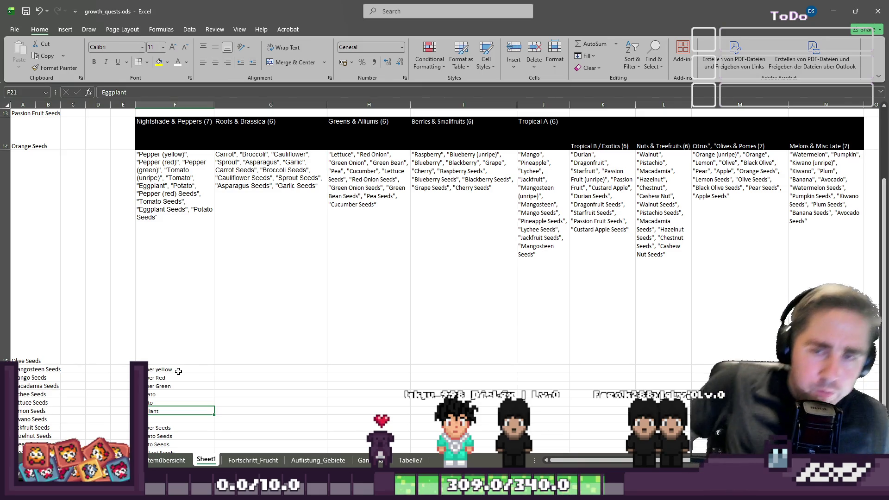
scroll(246, 341, "down", 1)
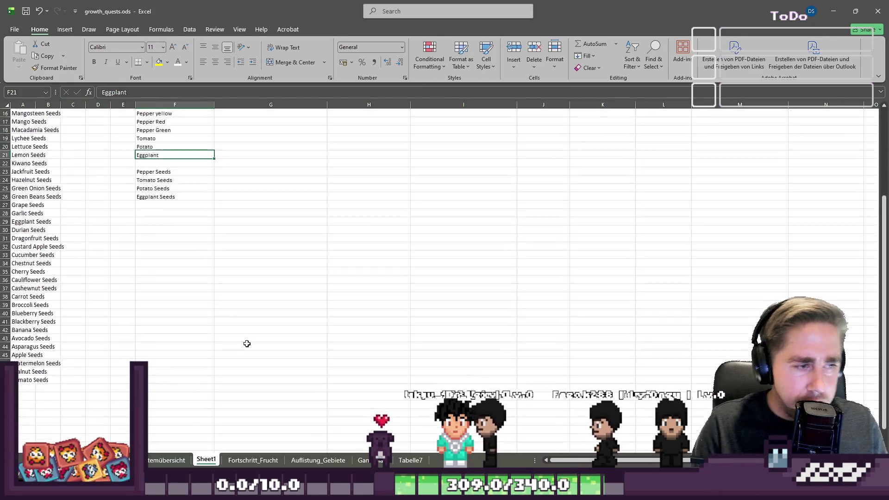
scroll(232, 324, "up", 1)
scroll(274, 253, "down", 2, "ctrl")
scroll(244, 276, "down", 2)
scroll(244, 276, "down", 2)
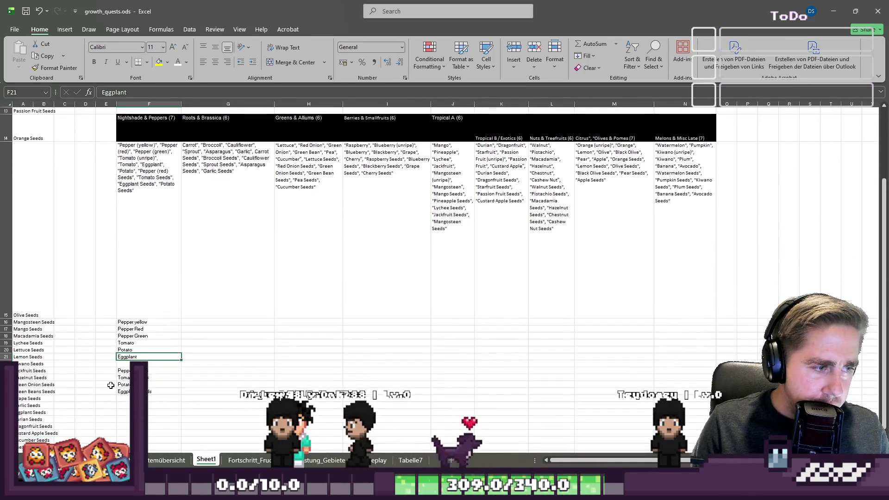
Step: Clear the old Nightshade & Peppers header and its grouped crop list in F14:F15
left_click_drag(148, 371, 148, 392)
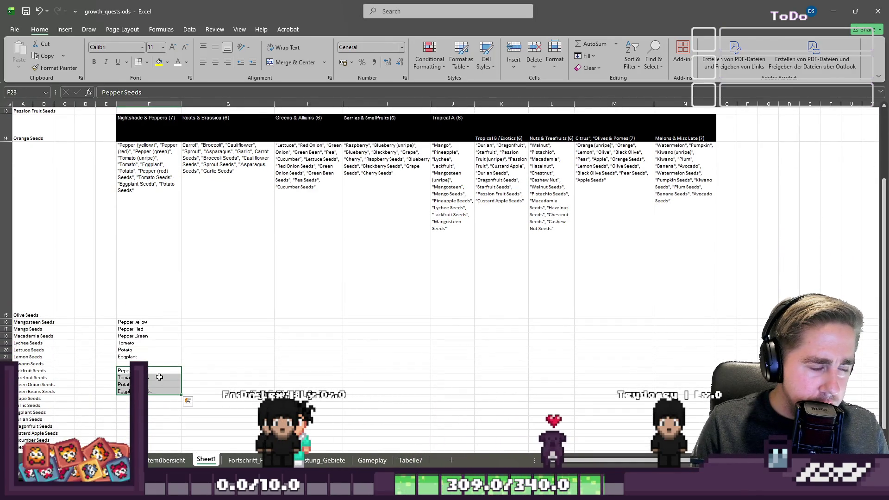
scroll(157, 241, "up", 1)
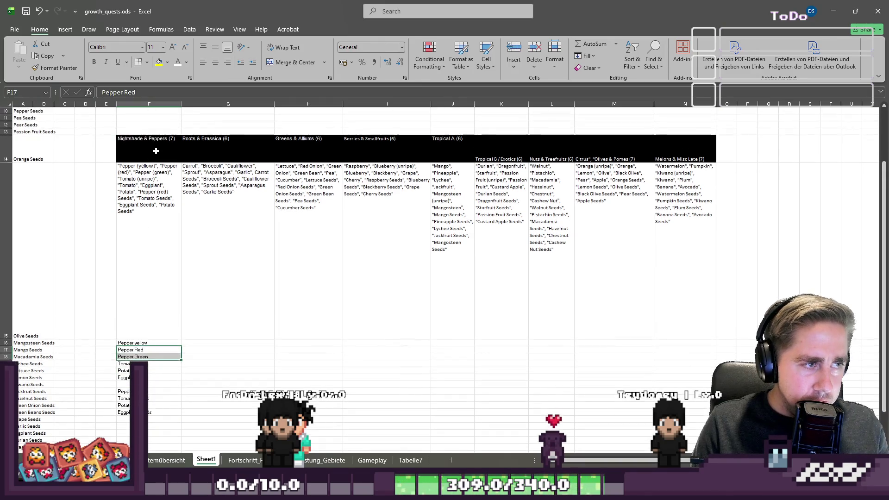
left_click(152, 160)
left_click_drag(149, 148, 146, 239)
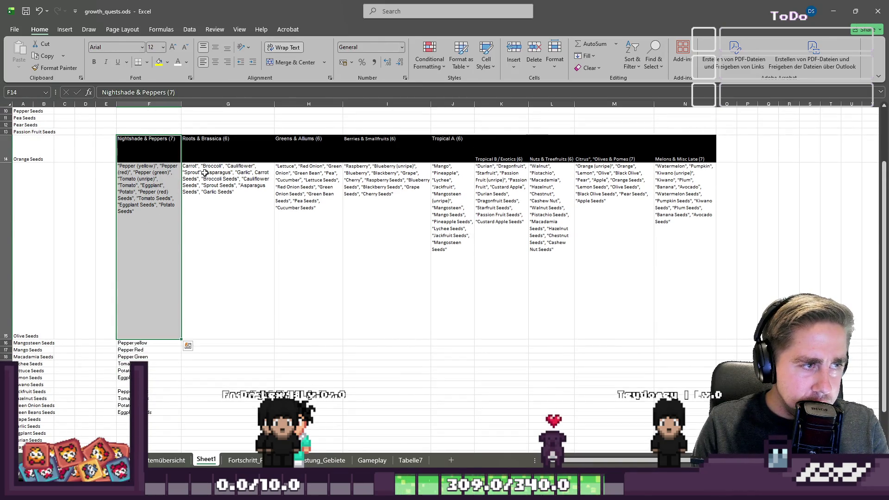
key("Delete")
left_click(187, 231)
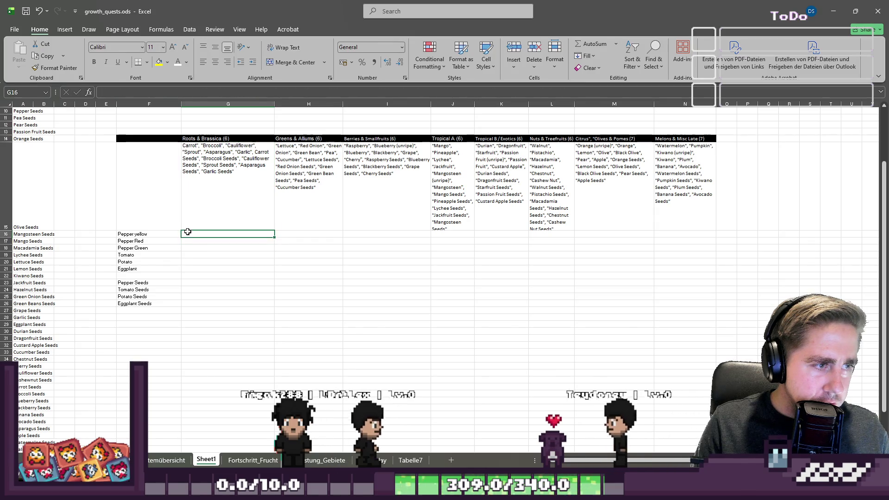
Step: Enter Carrot, Broccoli and Cauliflower in G16–G18
scroll(187, 232, "up", 3, "ctrl")
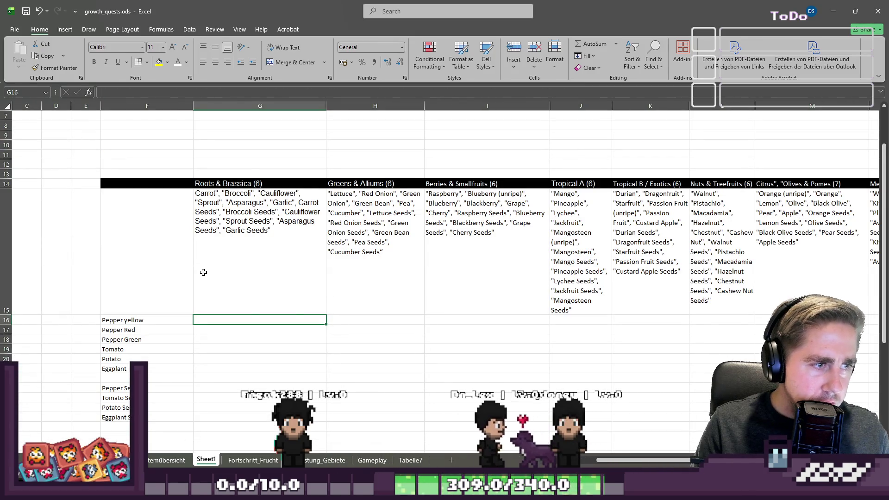
type("Carrot")
key("Delete")
key("Return")
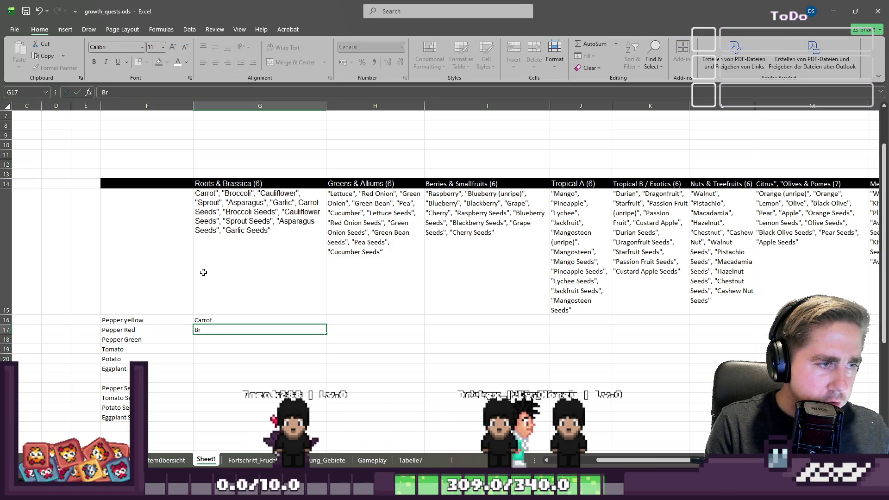
type("occoli")
key("Return")
type("Cauliflower")
key("Return")
Step: Add Sprout, Asparagus and Garlic in G19–G21
type("Sprout")
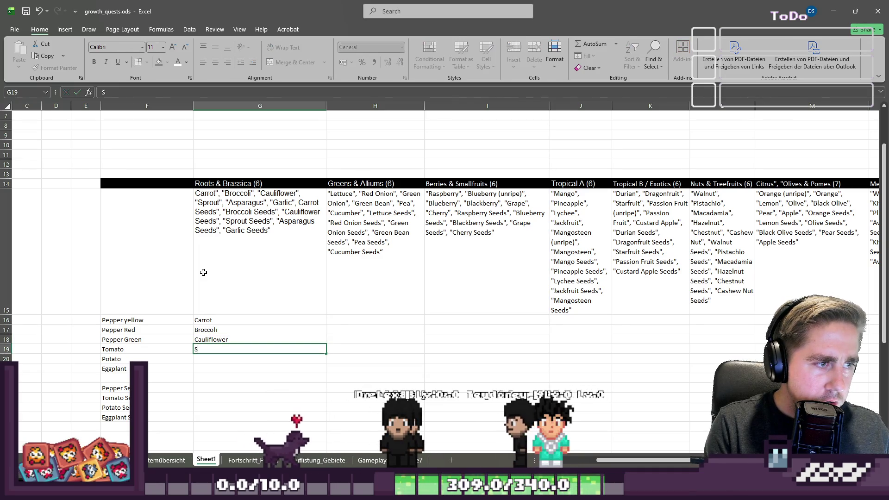
key("Return")
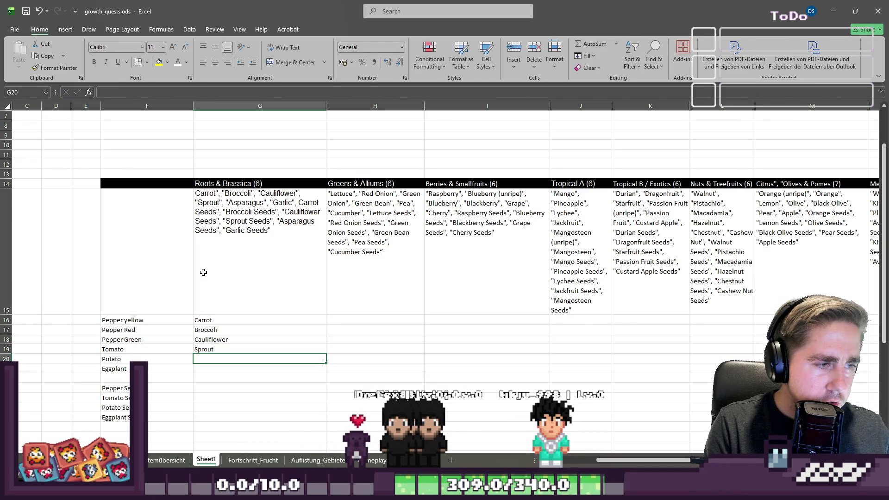
type("Asparag")
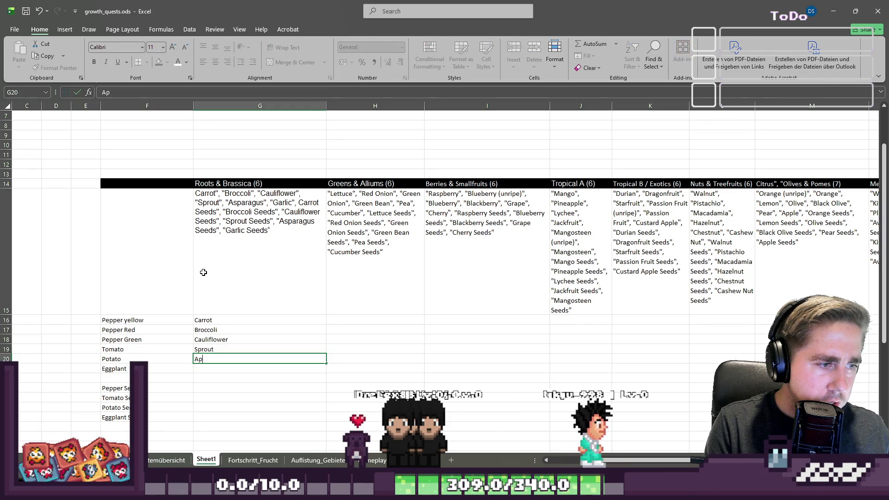
type("us")
key("Return")
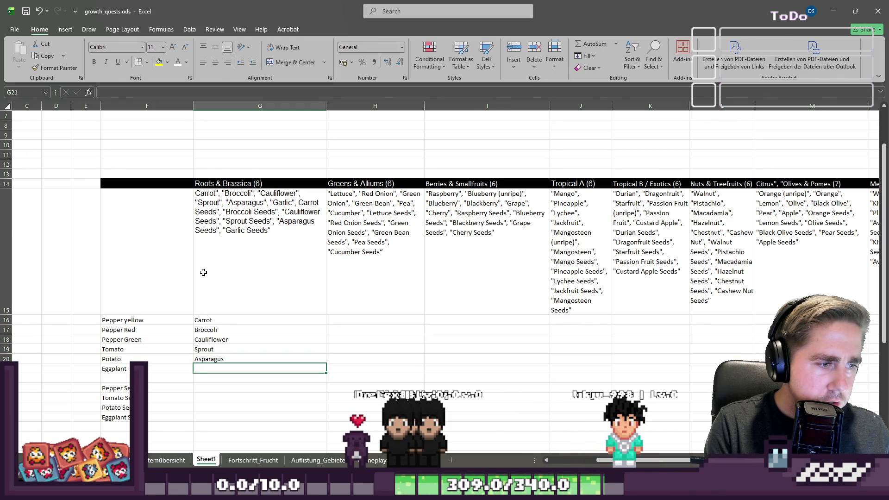
type("Garlic")
key("Return")
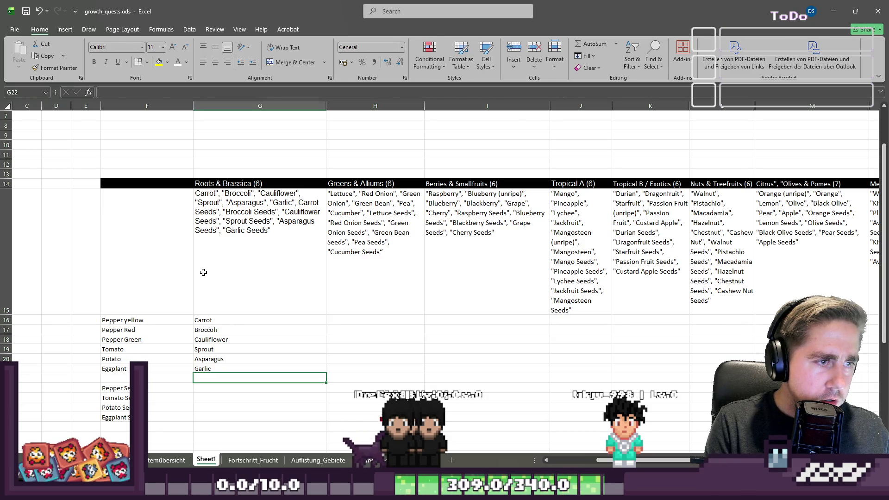
Step: Copy the six crop names in G16:G21
key("Up")
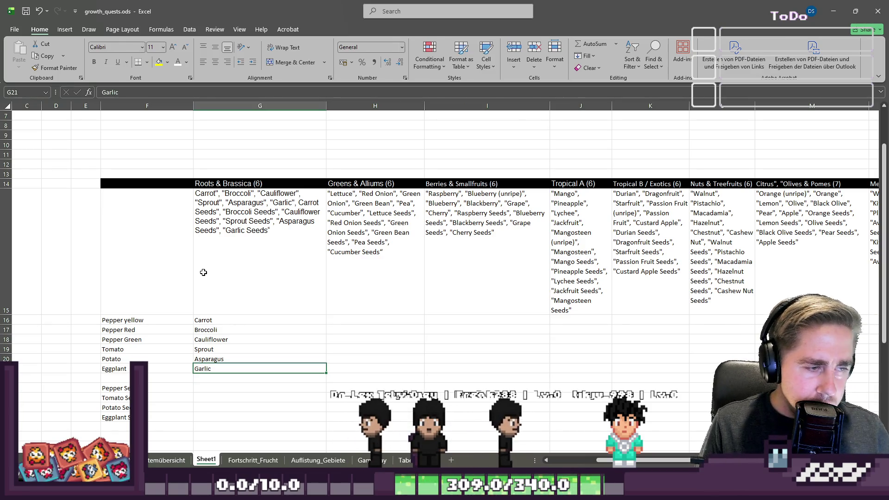
key("shift+Up")
key("shift+Up")
key("shift+Up")
key("ctrl+c")
key("Down")
key("Down")
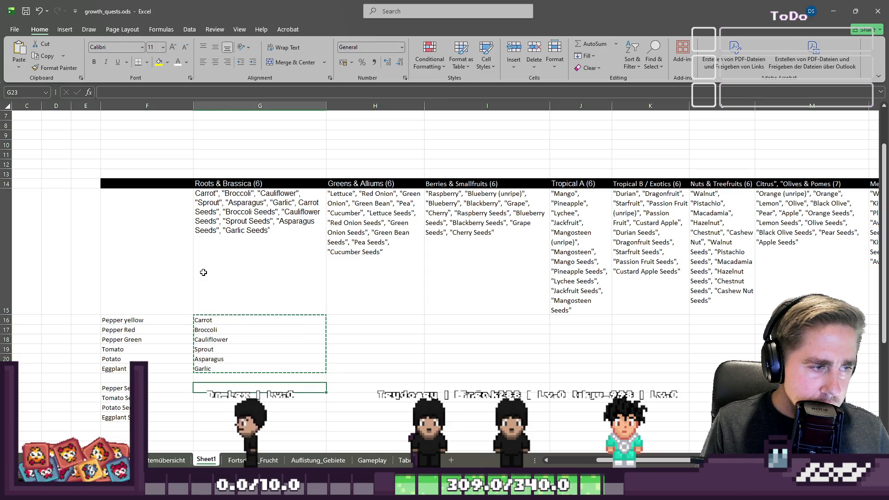
Step: Paste the crop names at G23 and turn them into Carrot, Broccoli and Cauliflower Seeds
key("ctrl+v")
key("Down")
key("Up")
key("F2")
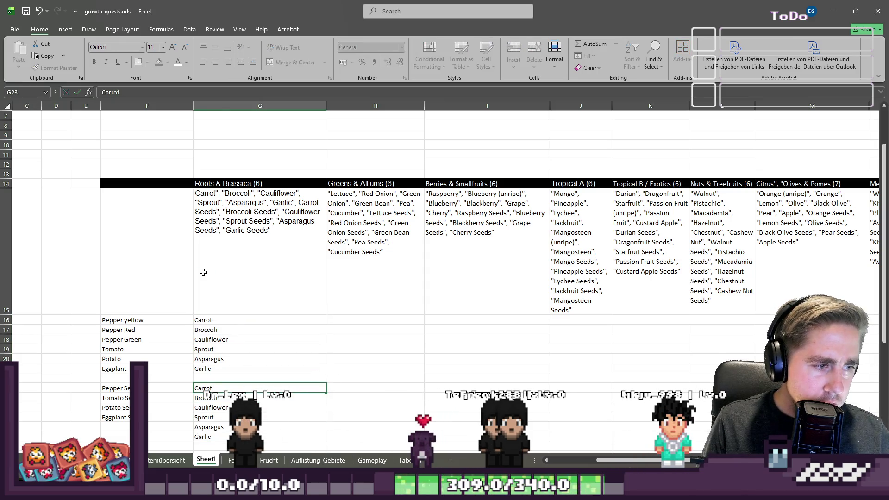
type("ds")
key("Return")
type("Seed")
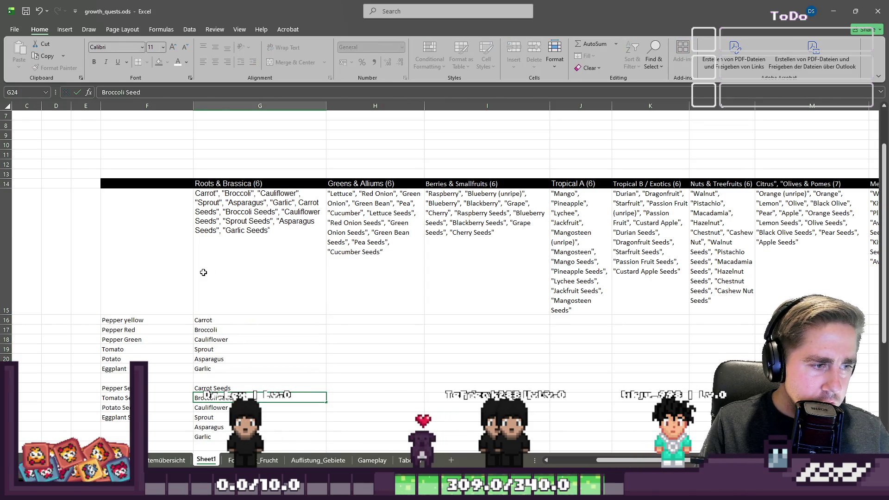
type("s")
key("Return")
key("F2")
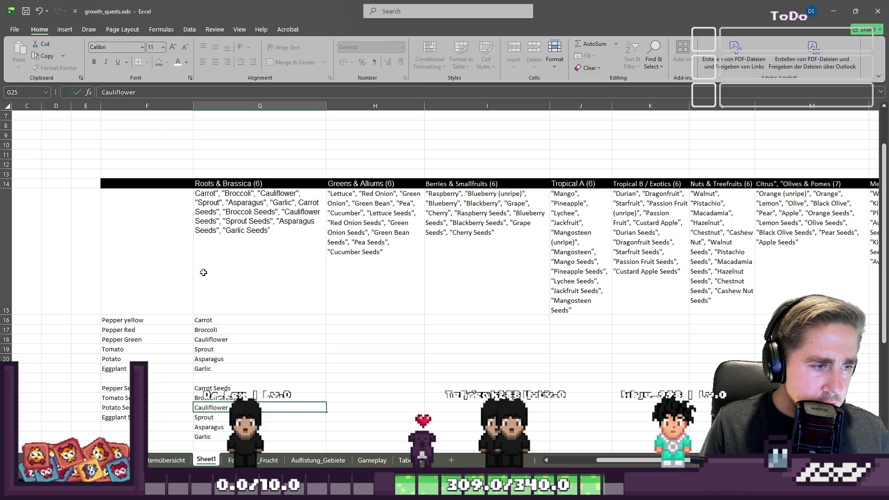
type("Seeds")
key("Return")
Step: Turn the remaining entries into Sprout, Asparagus and Garlic Seeds
key("F2")
type("Seeds")
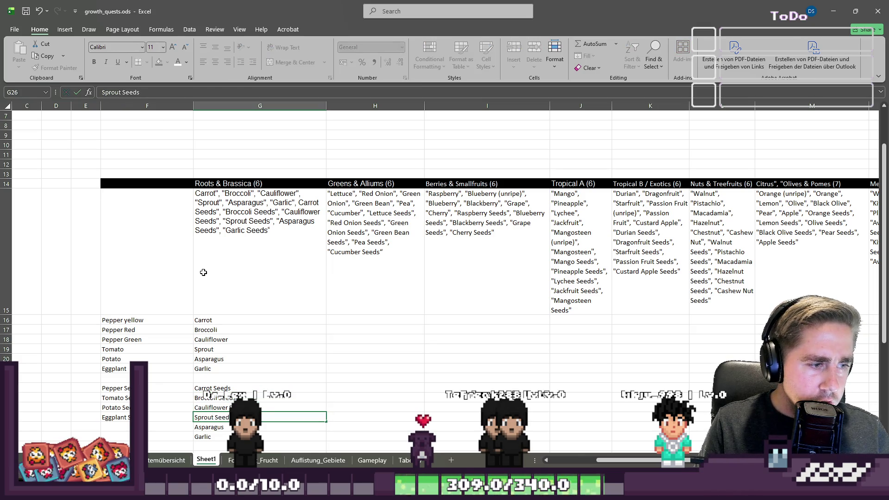
key("Return")
key("F2")
type("Seed")
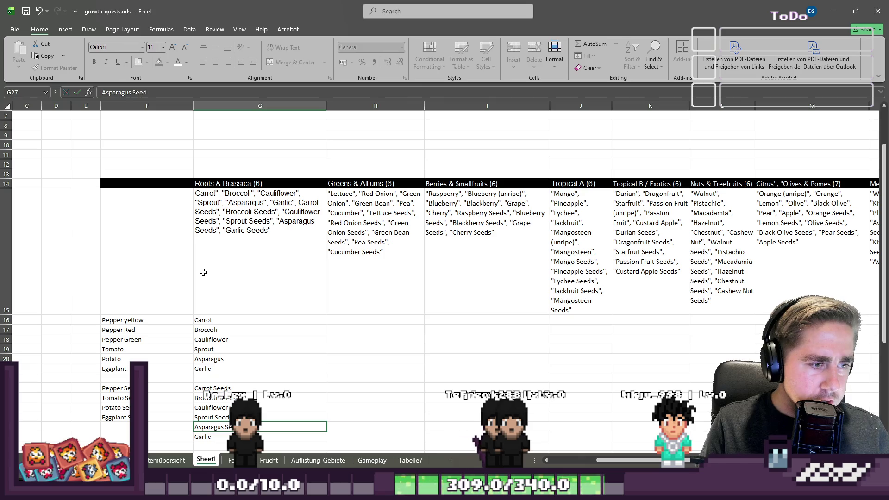
type("s")
key("Return")
key("F2")
type("Seeds")
key("Return")
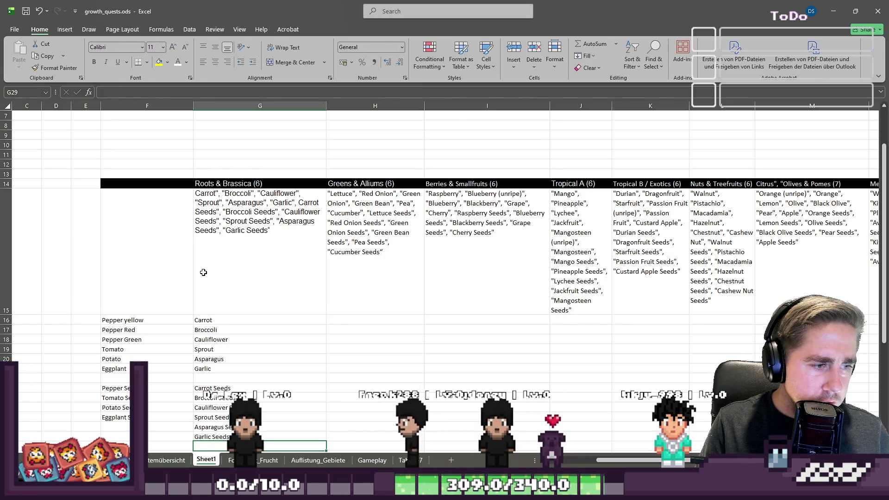
Step: Select the Seeds entries G23:G28, then the crop names Sprout through Garlic
scroll(204, 272, "down", 2)
mouse_move(203, 288)
left_mouse_down()
mouse_move(225, 309)
mouse_move(233, 374)
left_mouse_up()
left_click(225, 310)
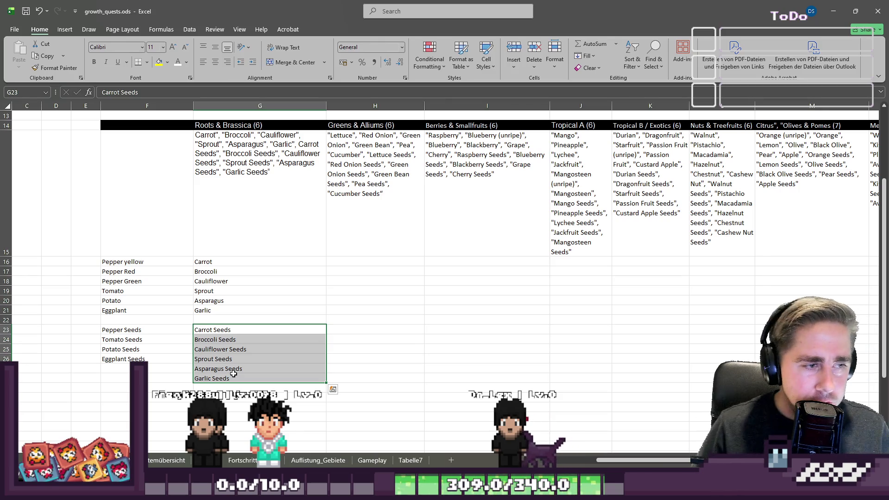
key("Up")
key("Up")
key("Up")
key("shift+Up")
key("shift+Up")
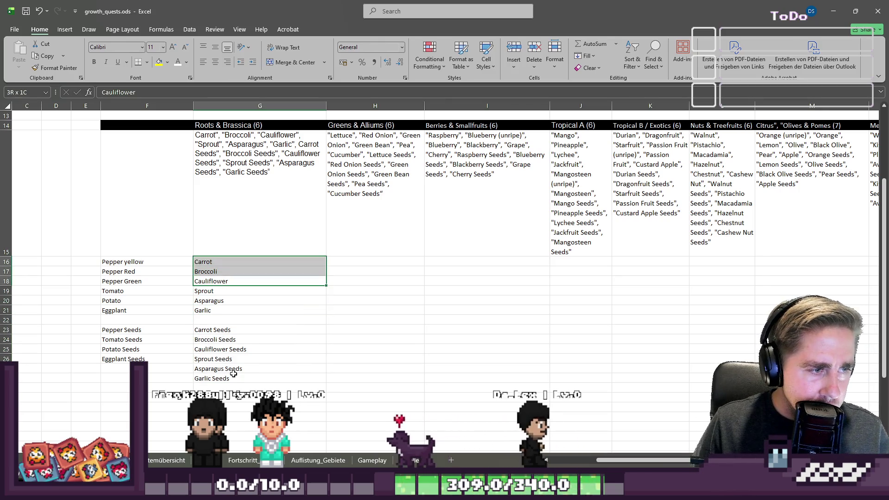
key("Down")
key("Down")
key("Up")
key("shift+Down")
key("shift+Down")
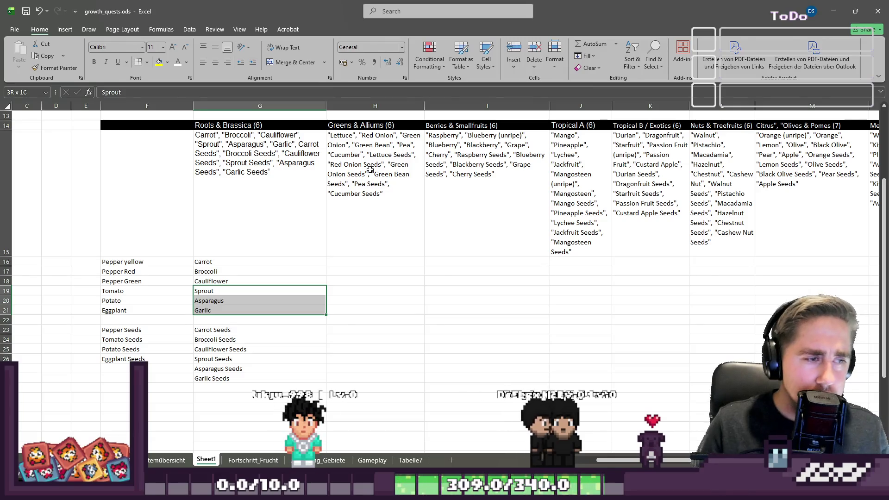
key("shift+BackSpace")
key("Down")
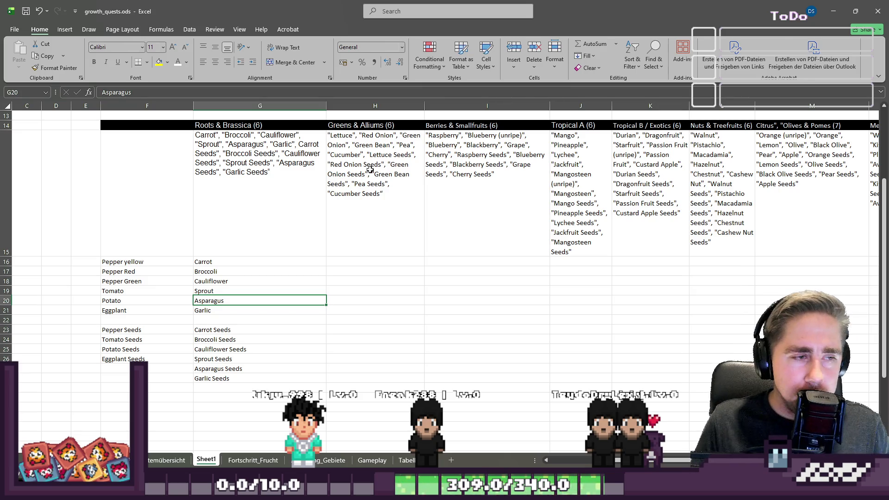
key("Right")
key("Up")
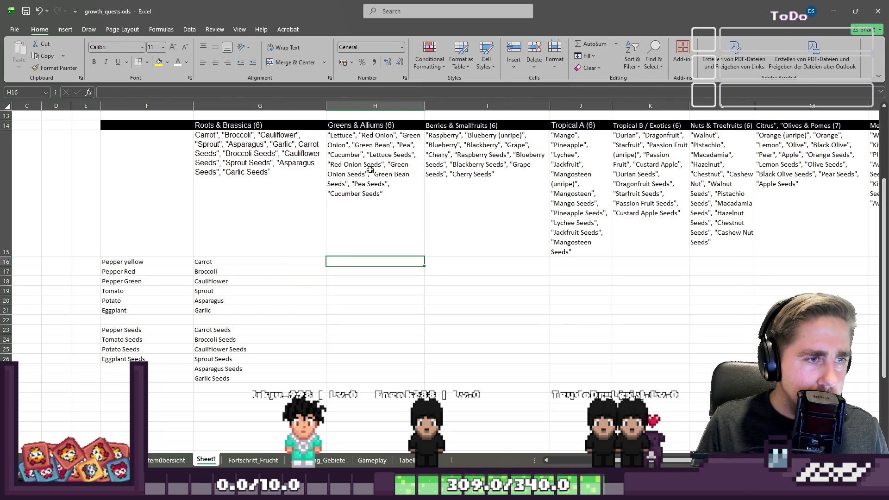
Step: Enter Lettuce, Red Onion and Green Onion in H16–H18, undoing the unwanted Lettuce fill
type("Lettuc")
key("Return")
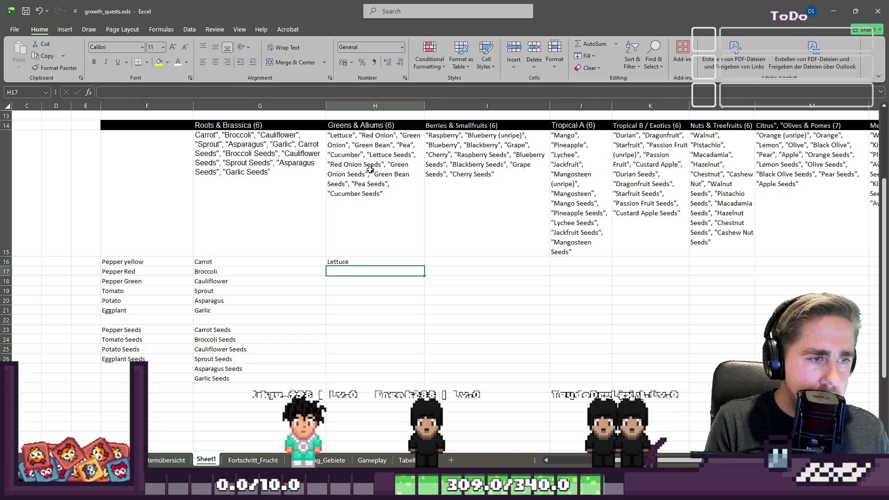
type("Red Onion")
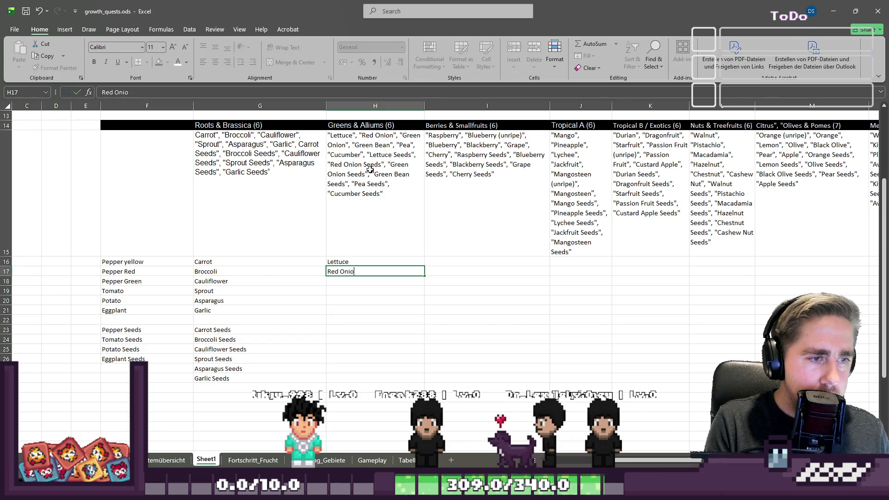
key("Return")
type("Green Onion")
key("Return")
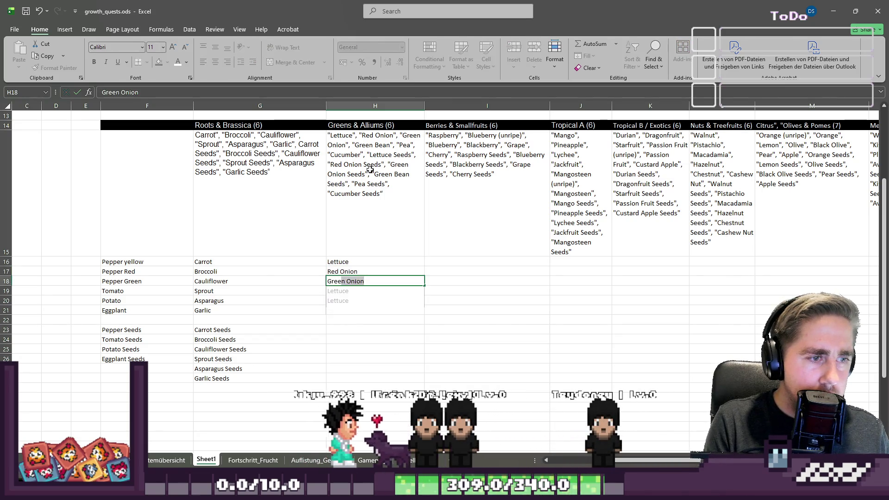
key("Return")
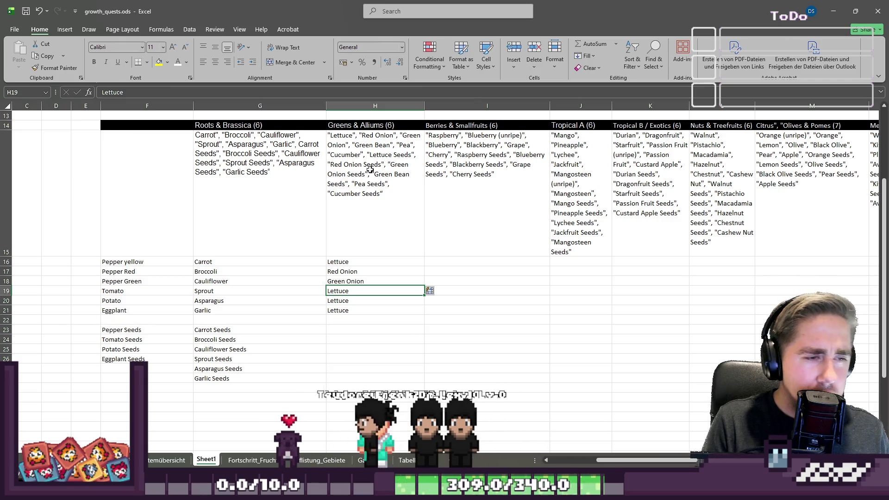
key("ctrl+z")
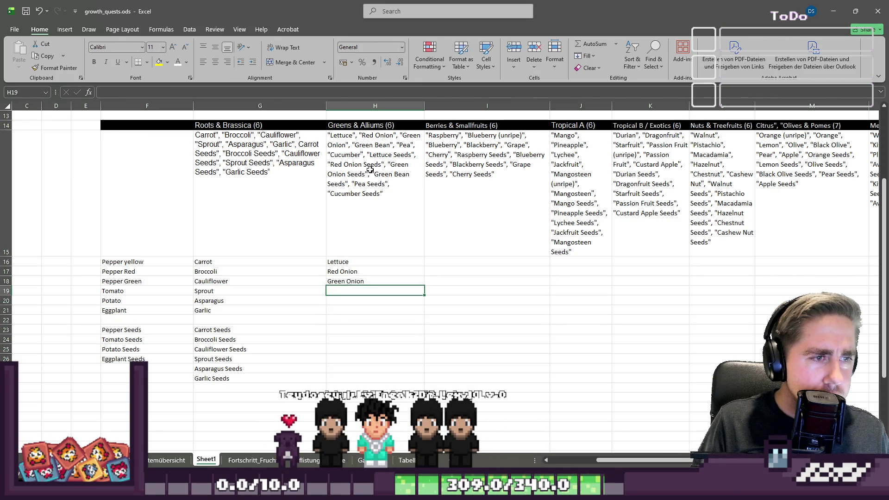
Step: Add Green Bean, Pea and Cucumber in H19–H21
type("Green ")
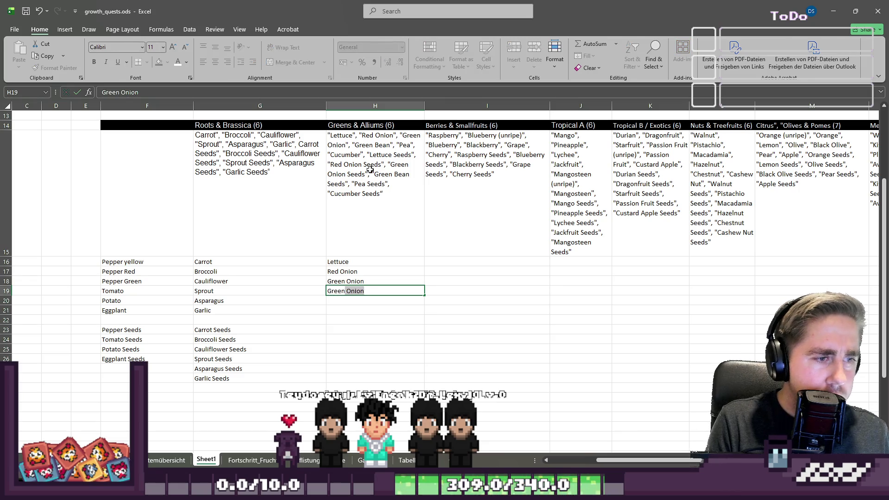
type("Bean")
key("Return")
type("Pea")
key("Return")
type("Cucum")
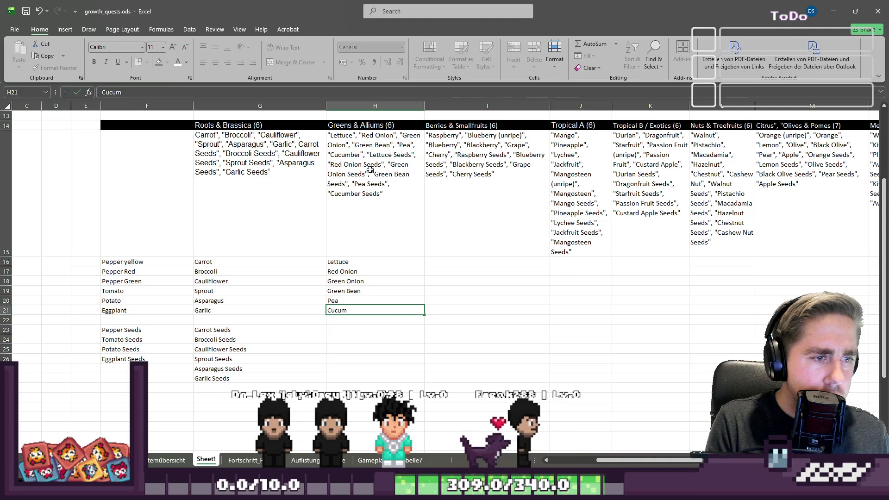
type("ber")
Step: Copy the six Greens & Alliums crops in H16:H21
key("shift+Up")
key("shift+Up")
key("shift+Up")
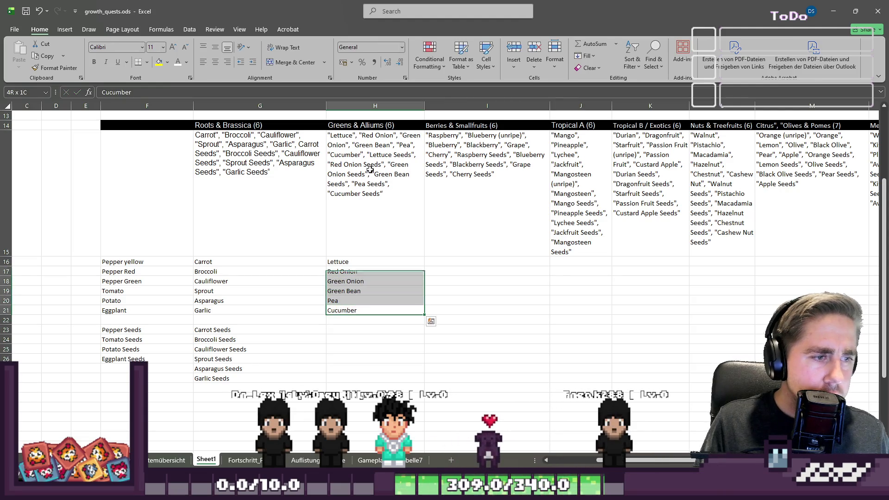
key("shift+Up")
key("shift+Up")
key("shift+Down")
key("shift+Down")
key("shift+Down")
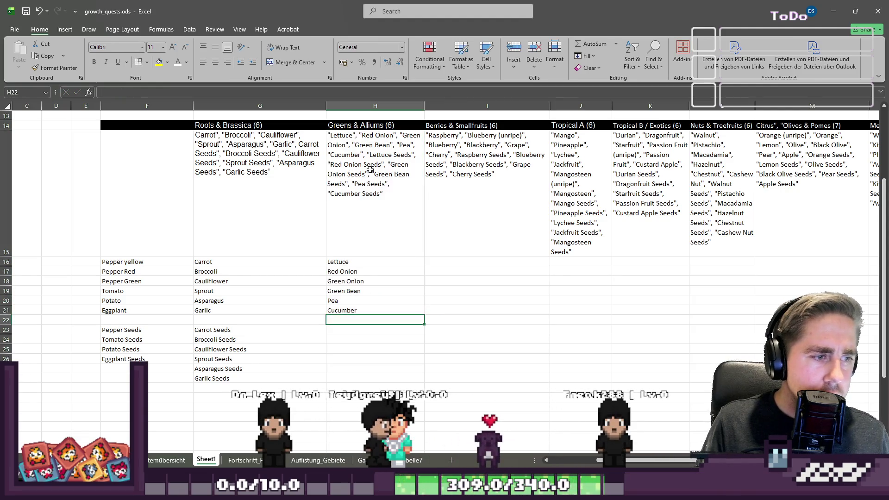
key("shift+Up")
key("shift+Up")
key("shift+Up")
key("ctrl+c")
key("Down")
key("Down")
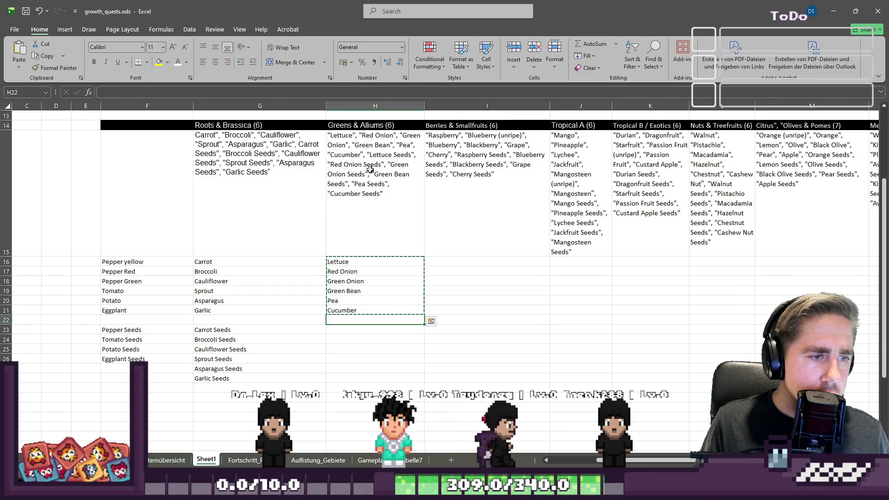
Step: Paste the crops at H23 and make them Lettuce Seeds and Red Onion Seeds
key("ctrl+v")
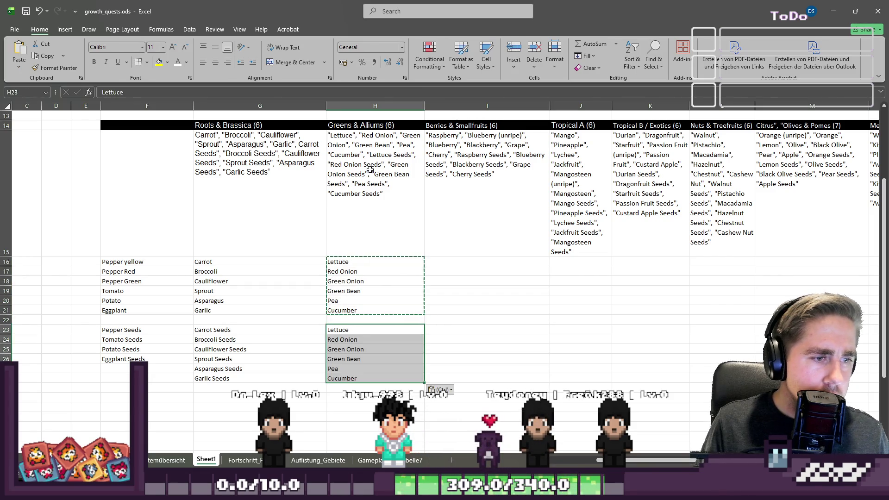
key("F2")
type(" Seeds")
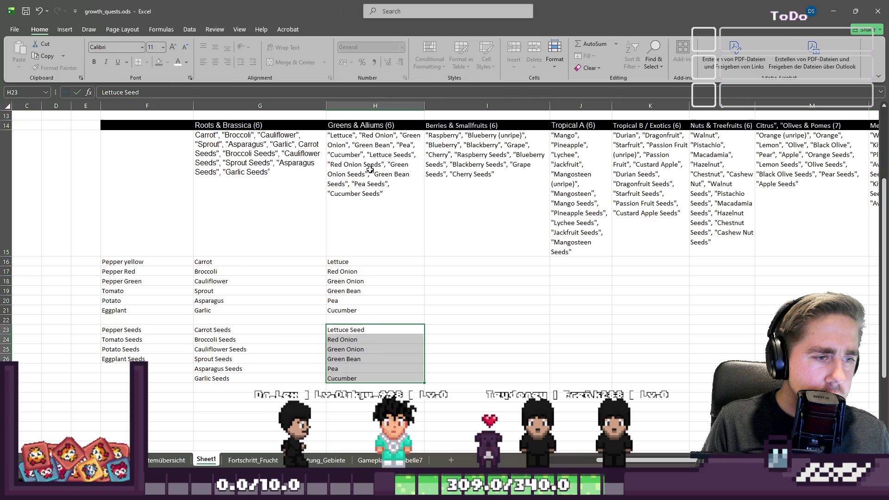
key("Return")
key("F2")
type("Seeds")
key("Return")
Step: Complete Green Onion, Green Bean, Pea and Cucumber Seeds in H25–H28
key("F2")
type("s")
key("Return")
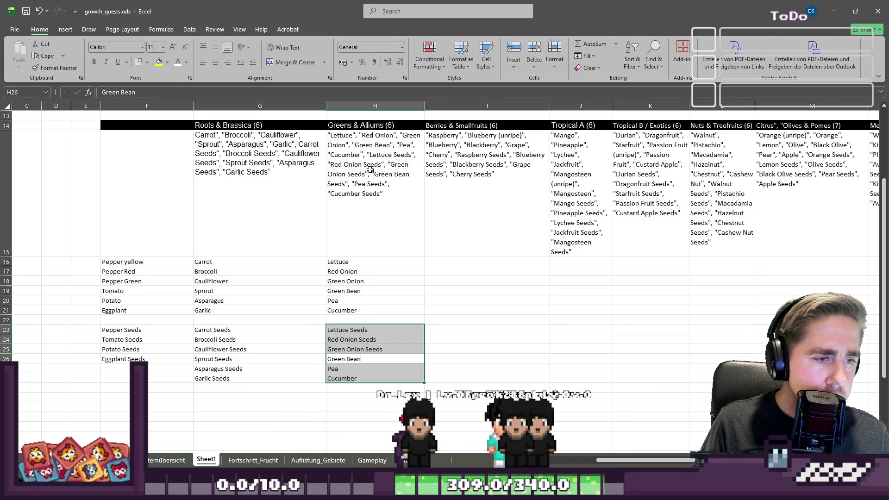
type(" Seeds")
key("Return")
key("F2")
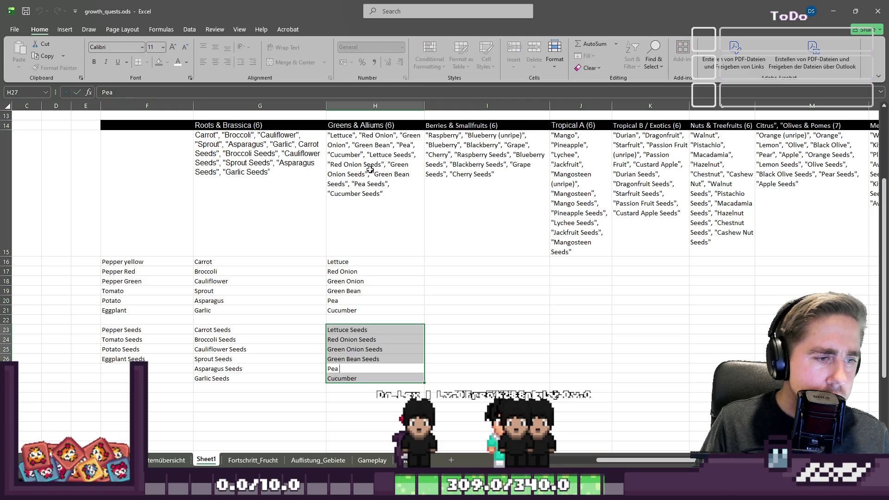
type("Seeds")
key("Return")
key("F2")
type("Seeds")
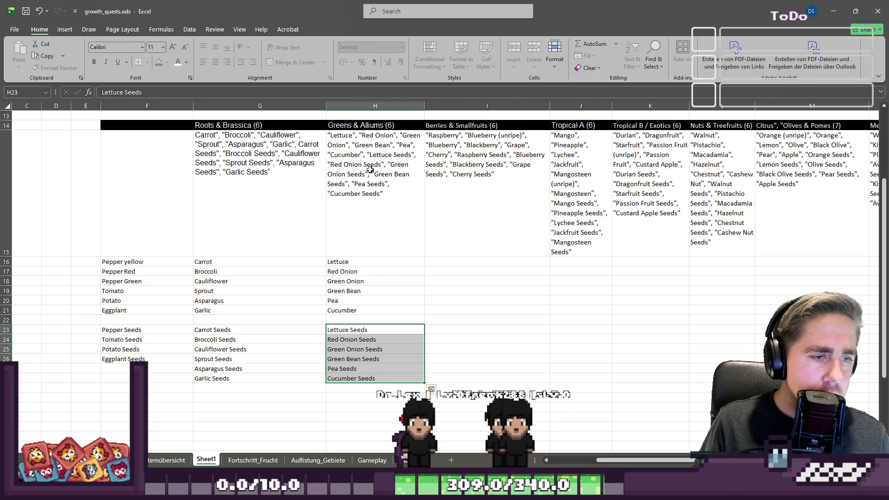
key("Up")
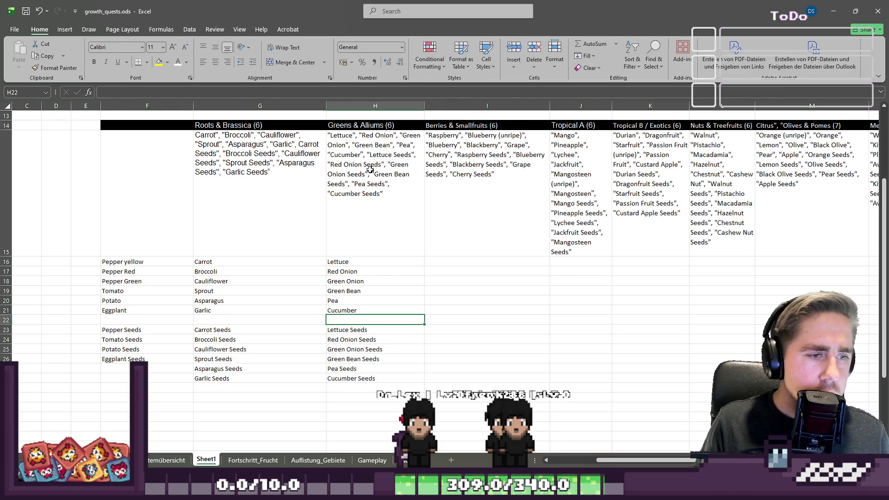
scroll(352, 244, "up", 1)
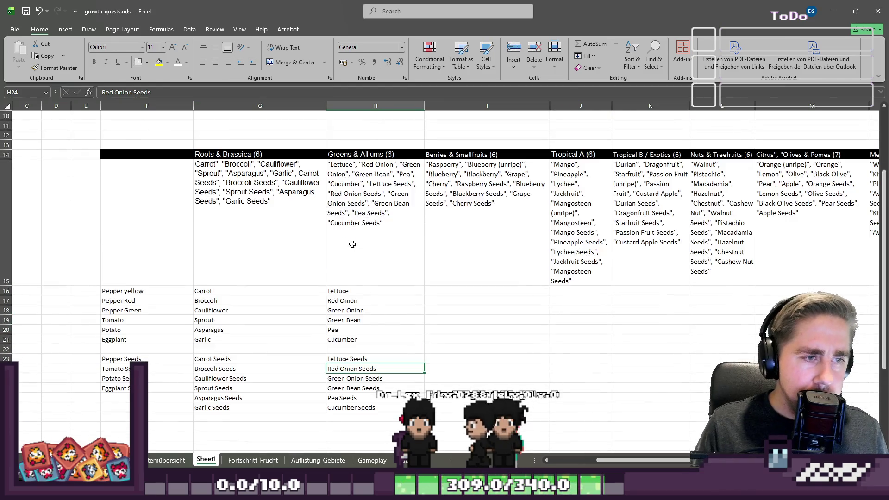
left_click(470, 176)
Step: Enter Raspberry, Blueberry, Blueberry (unripe), Grape and Cherry down I16:I20
left_click(443, 290)
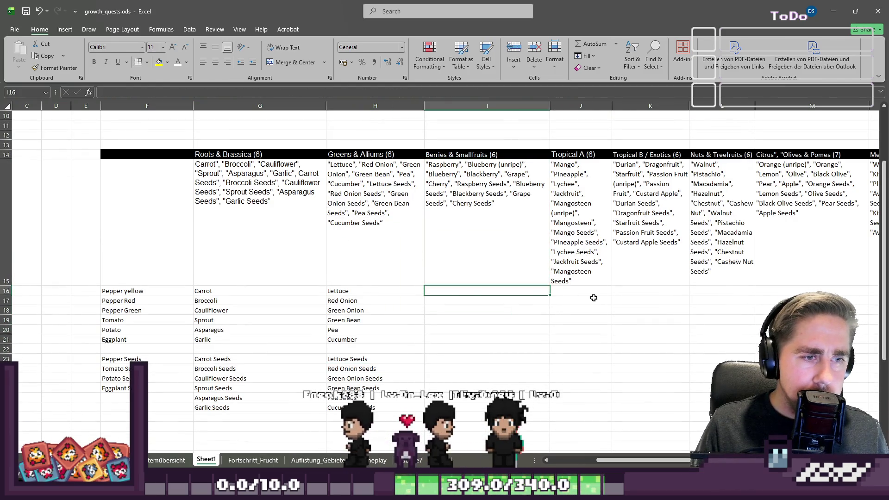
type("Raspberry")
key("Return")
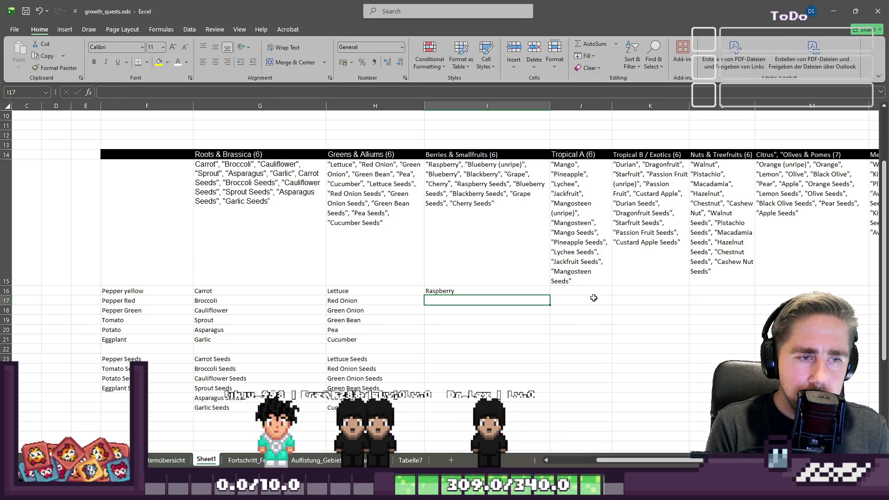
type("Bu")
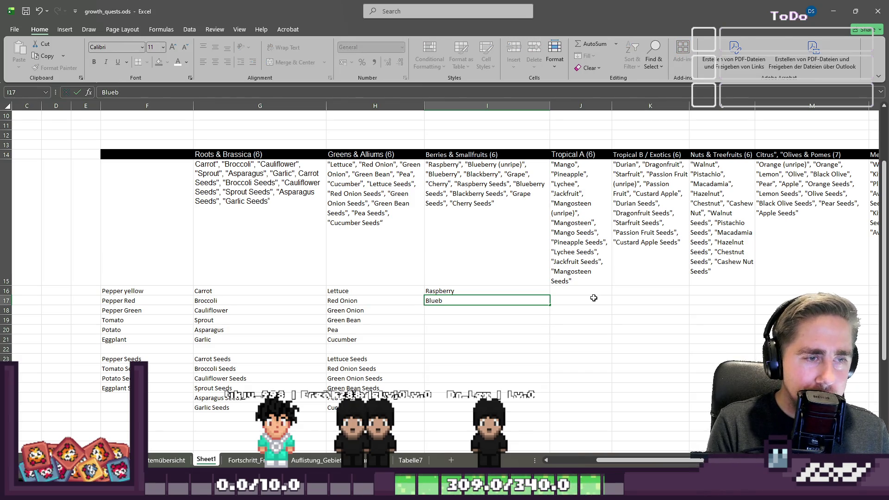
type("y")
key("Return")
type("B")
key("Return")
key("Up")
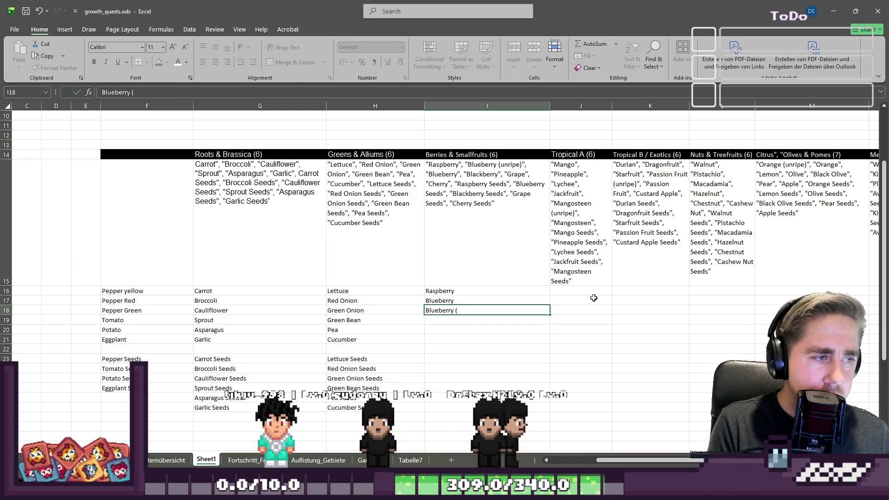
type("unripe)")
key("Return")
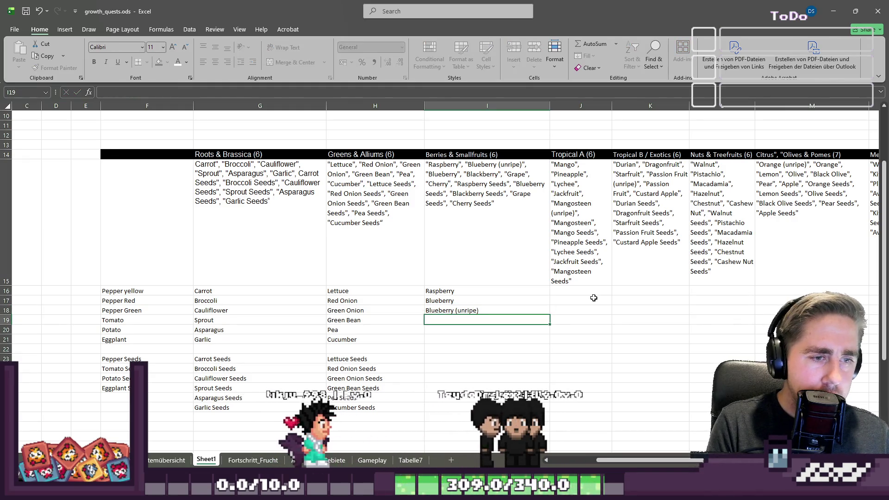
type("Grape")
key("Return")
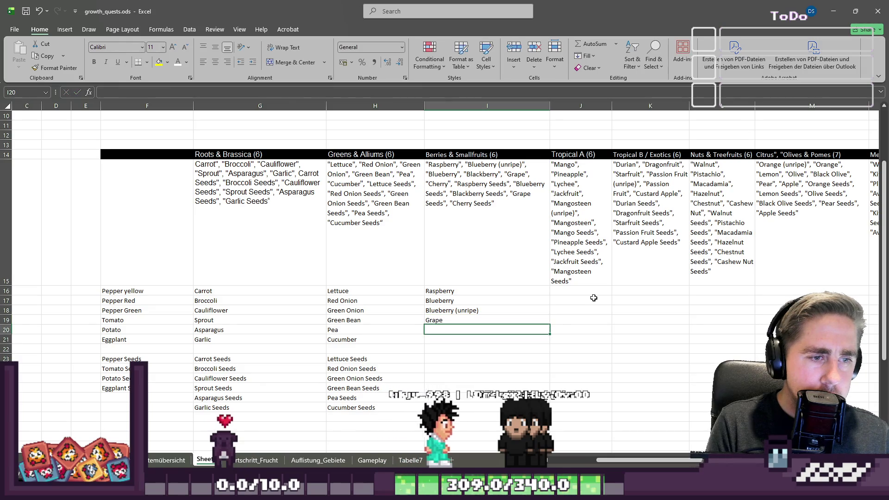
type("Cherry")
key("Return")
Step: Clear the stray Raspberry from I21 and copy the five berry names in I16:I20
type("Ra")
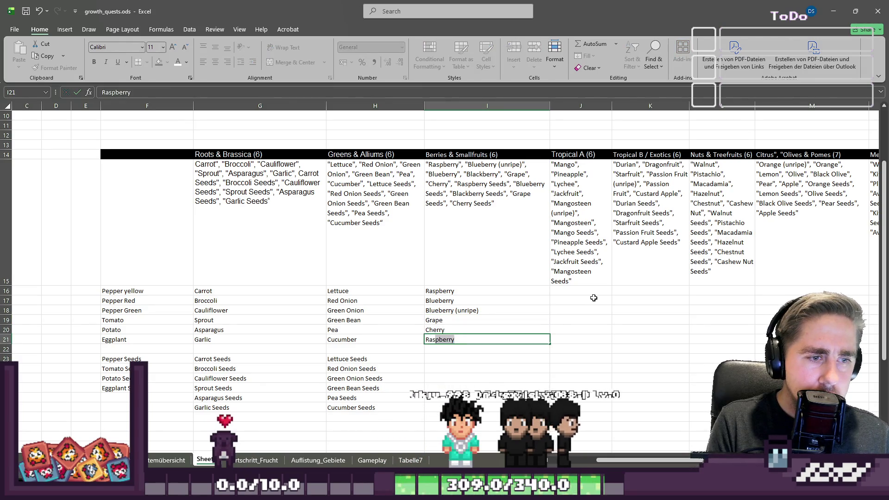
key("BackSpace")
key("Return")
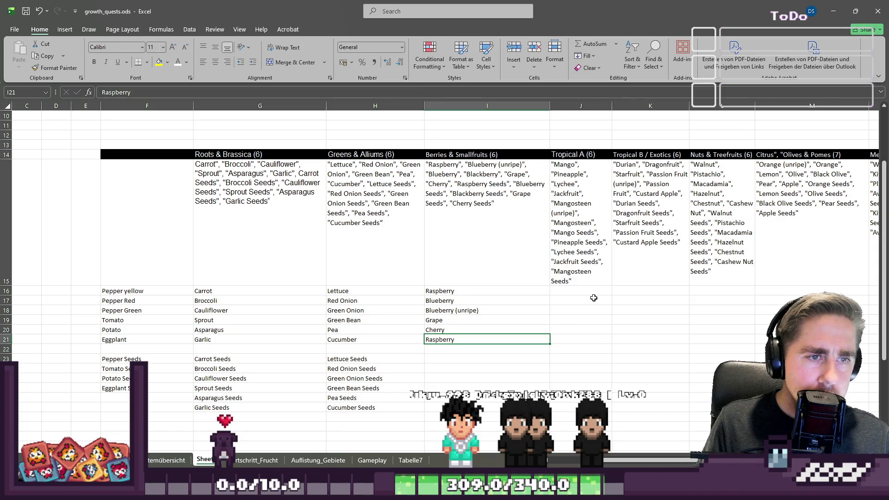
key("Up")
key("shift+Up")
key("shift+Up")
key("shift+Up")
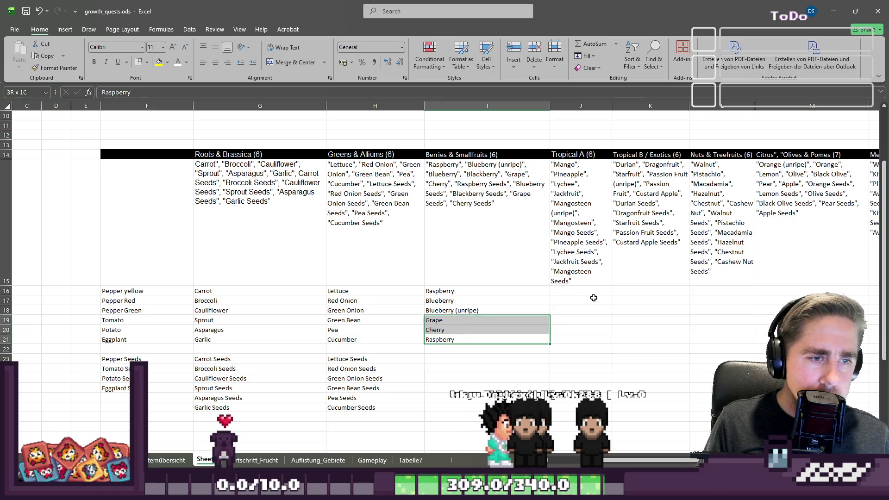
key("ctrl+c")
key("F2")
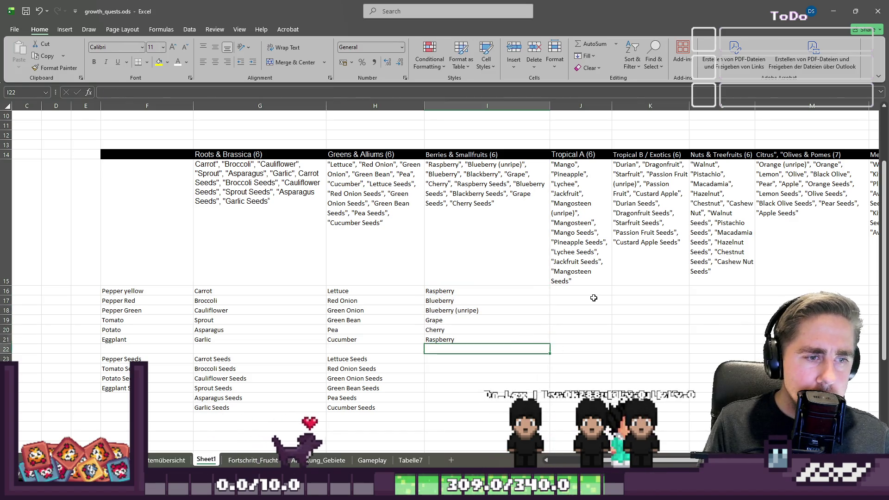
key("Escape")
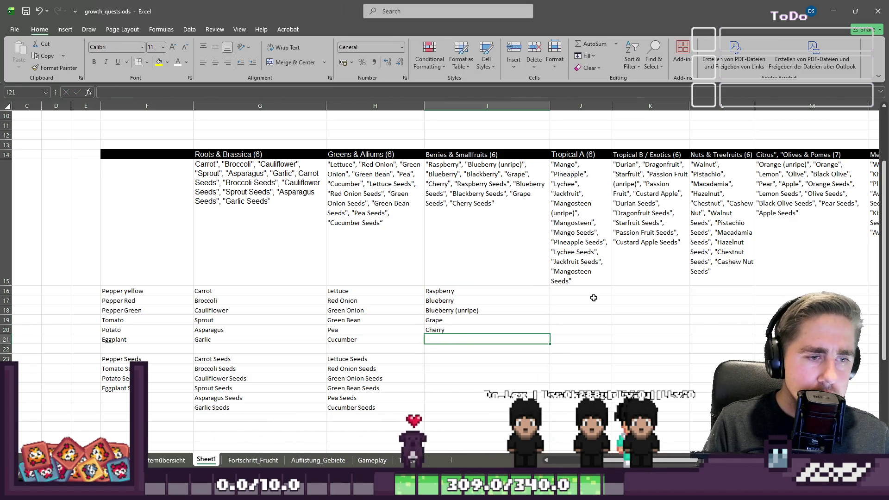
key("shift+Up")
key("shift+Up")
key("shift+Up")
key("ctrl+c")
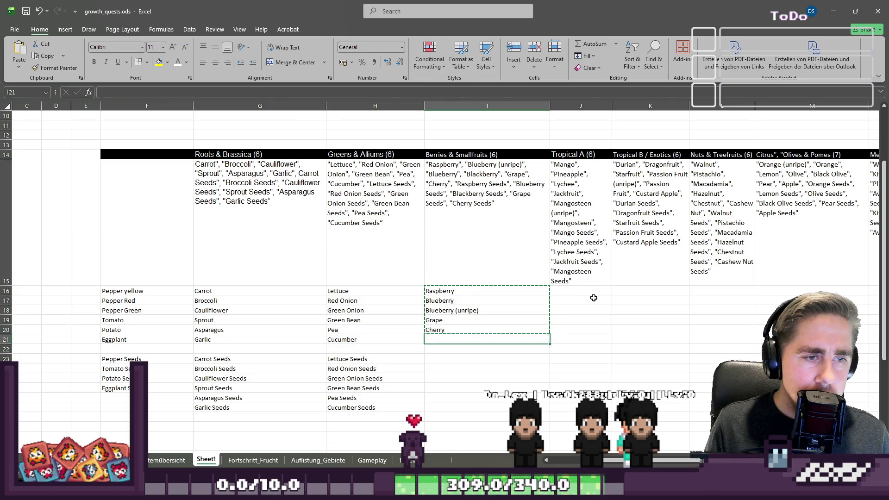
Step: Paste the copied berry names starting at I23
key("Down")
key("Down")
key("ctrl+v")
key("ctrl+z")
key("Down")
key("ctrl+v")
Step: Remove the Blueberry (unripe) copy and shift Grape and Cherry up one row
key("Down")
key("Down")
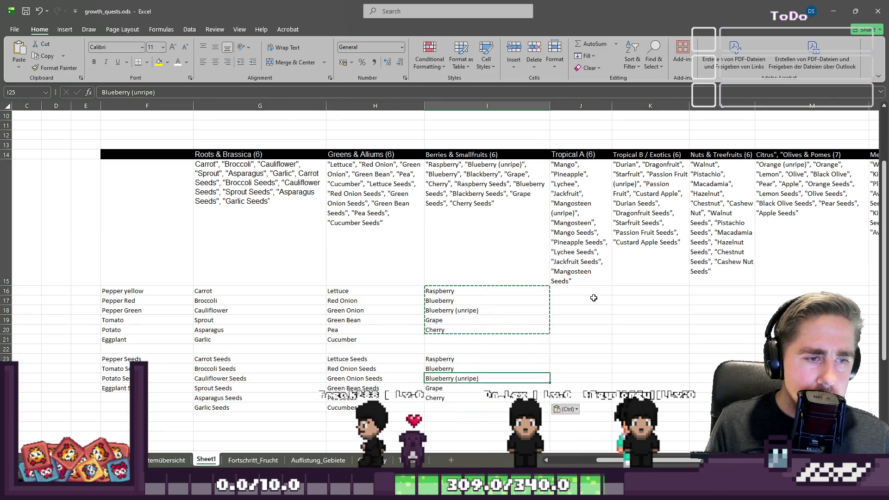
key("F2")
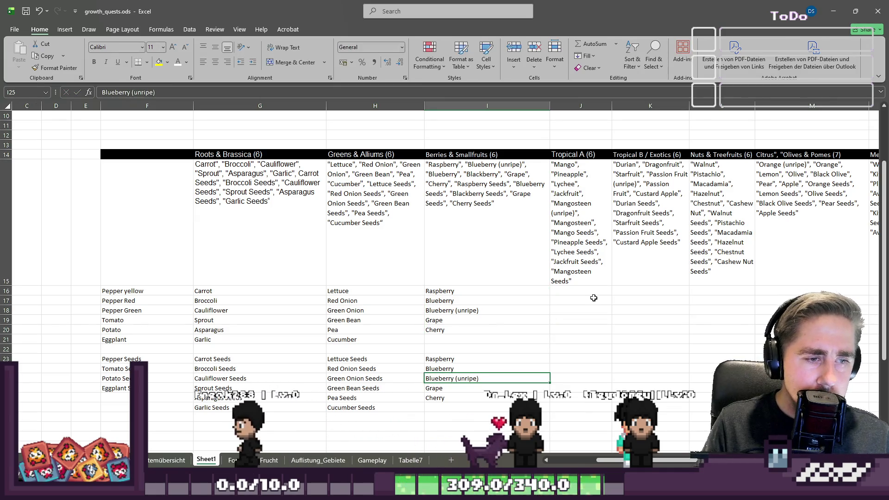
key("Escape")
key("Delete")
key("Down")
key("shift+Down")
key("ctrl+c")
key("Up")
key("ctrl+v")
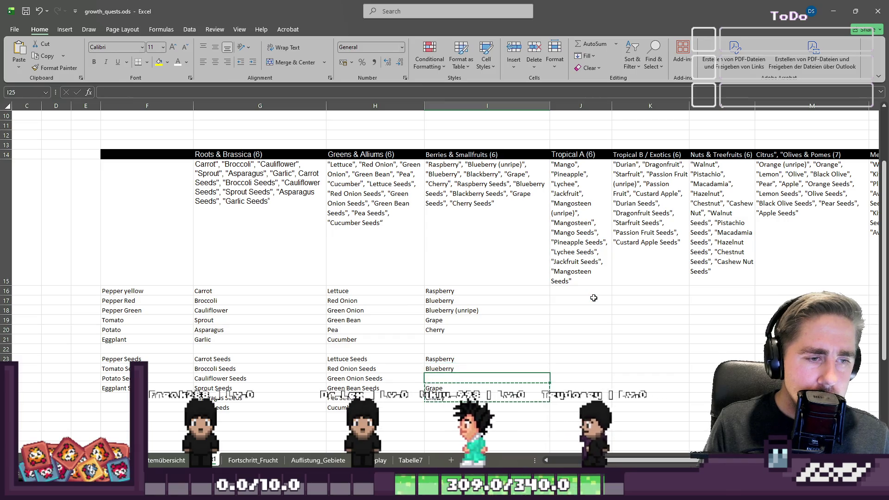
key("Down")
key("Down")
Step: Append ' Seeds' to make Raspberry, Blueberry, Grape and Cherry Seeds in I23:I26
key("Up")
key("Up")
key("Up")
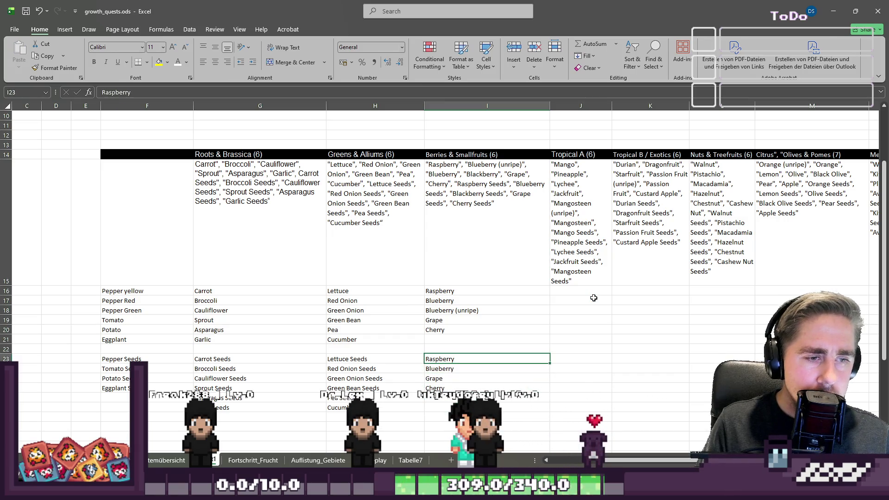
key("F2")
type(" Seeds")
key("Return")
key("F2")
type("Seed")
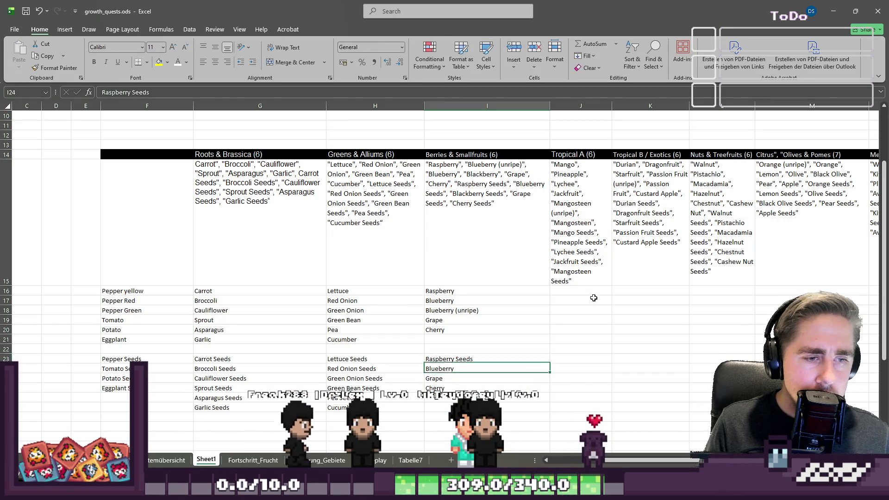
type("s")
key("Return")
key("F2")
key("F2")
type("See")
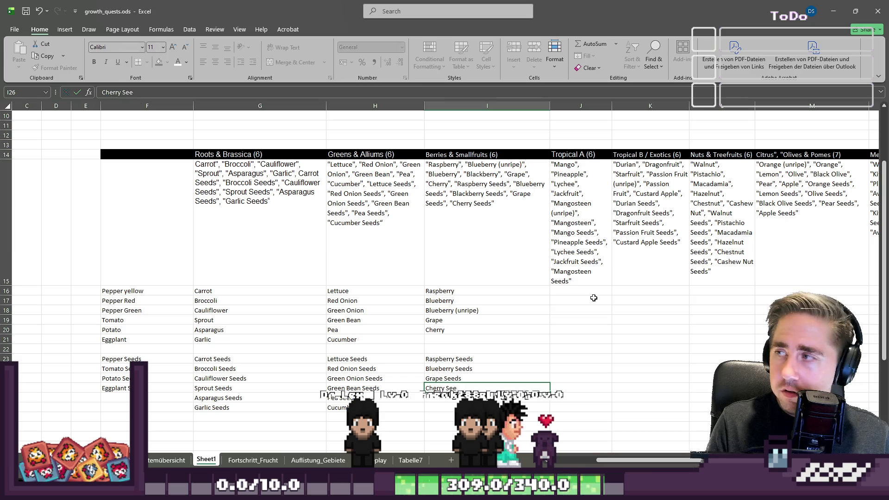
type("ds")
key("Up")
key("Up")
key("Up")
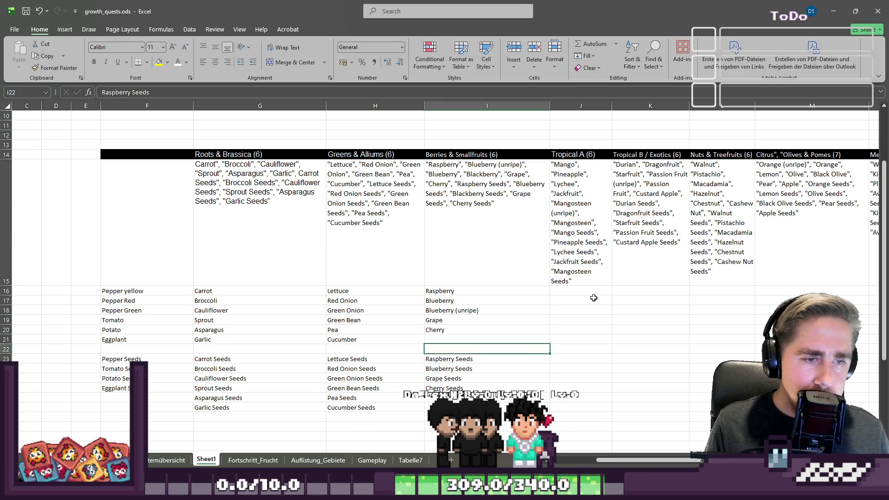
key("Up")
key("Up")
key("Up")
key("Down")
key("Up")
key("Right")
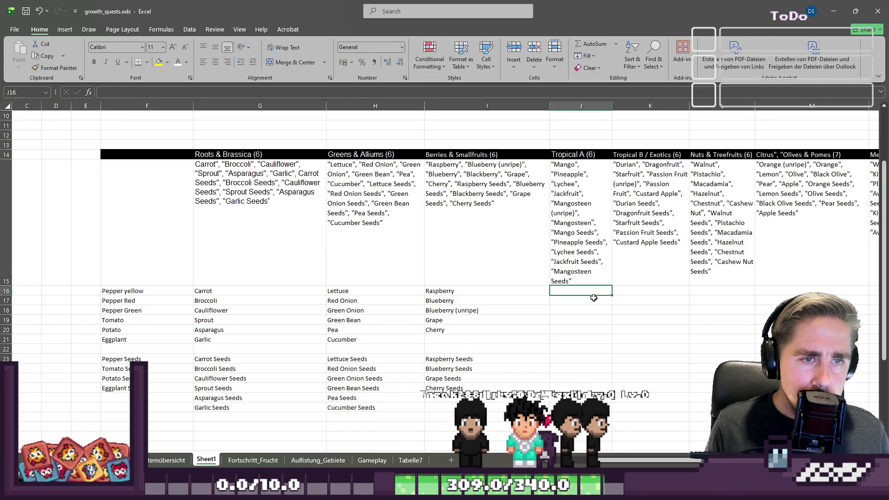
Step: Clear the old Roots & Brassica, Greens & Alliums and Berries & Smallfruits source lists and headers
key("Up")
key("Left")
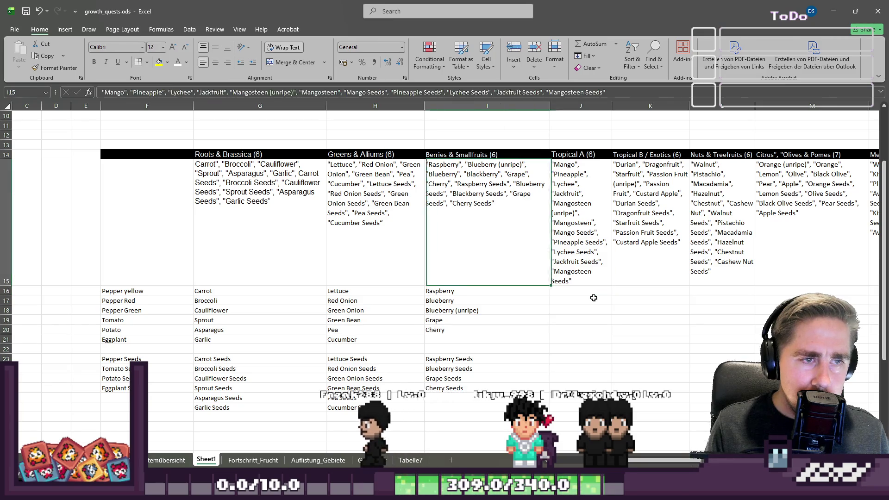
key("Delete")
key("Left")
key("Delete")
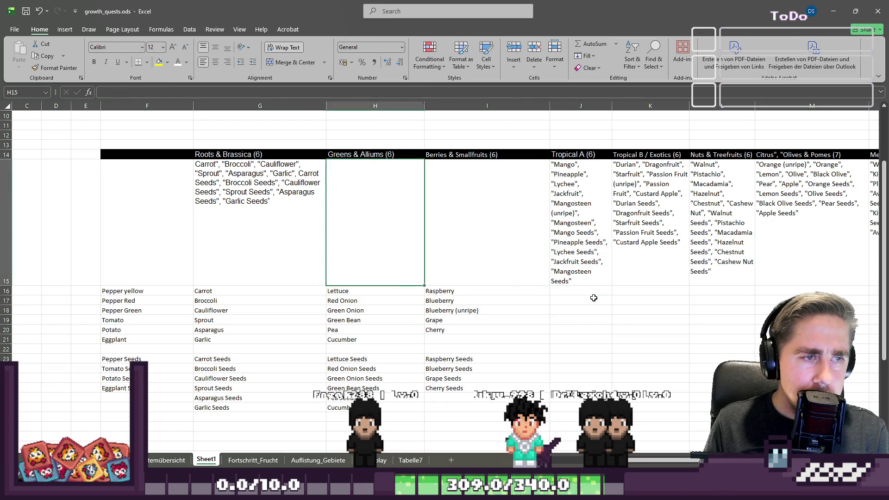
key("Left")
key("Delete")
key("Left")
key("Right")
key("Up")
key("Delete")
key("Right")
key("Delete")
key("Right")
key("Delete")
key("Right")
Step: Enter Mango, Pineapple, Lychee, Jackfruit and Mangosteen down J16:J20
key("Down")
key("Down")
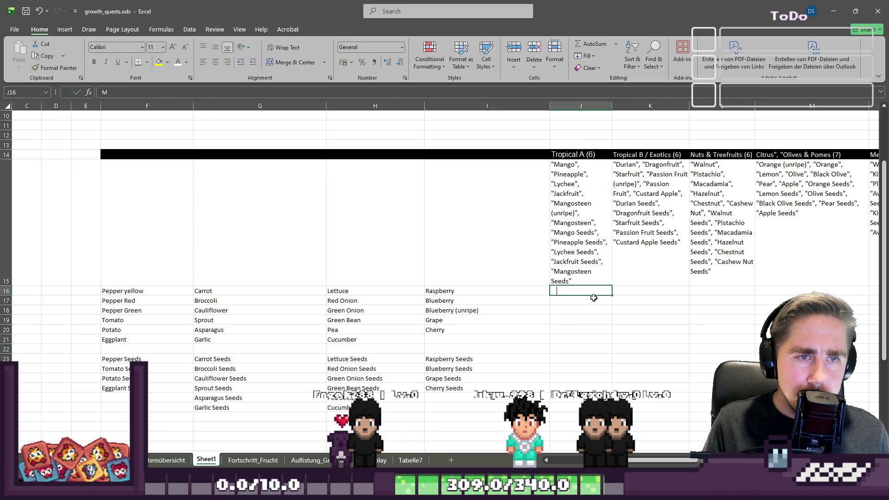
type("Mango")
key("Return")
type("Pineapple")
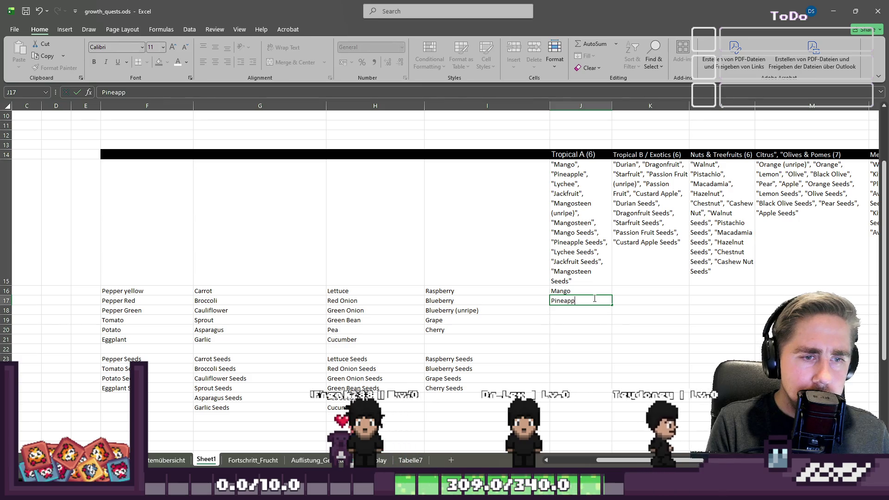
key("Return")
type("L")
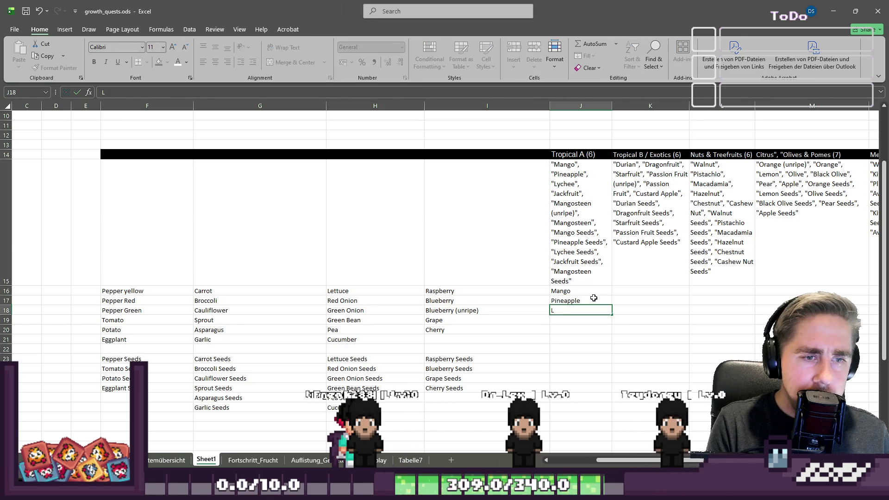
type("ychee")
key("Return")
type("Jackfruit")
key("Return")
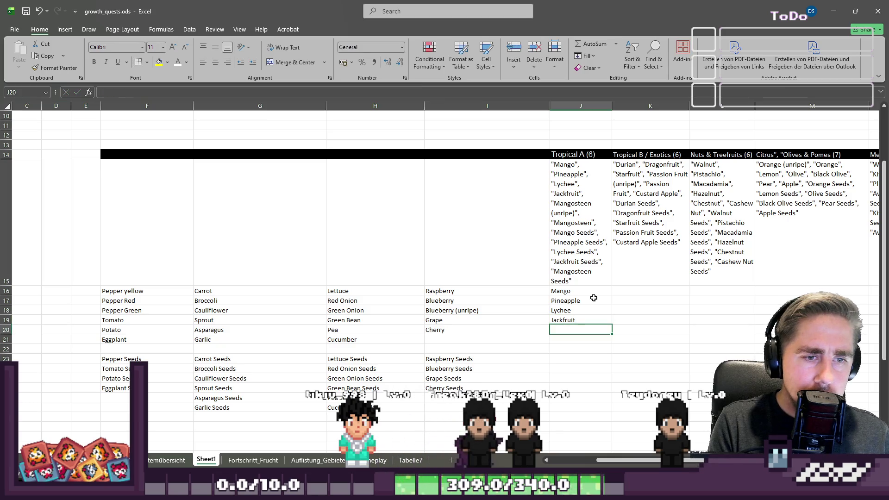
type("Mangos")
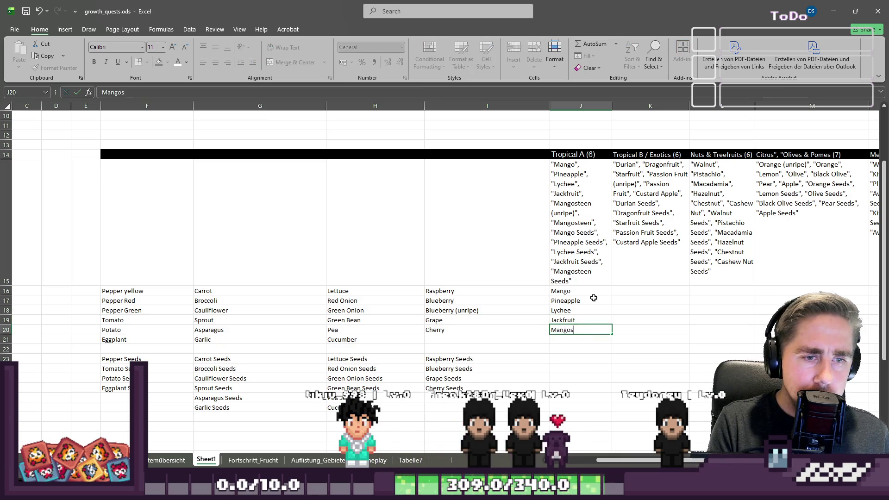
type("teen")
key("Return")
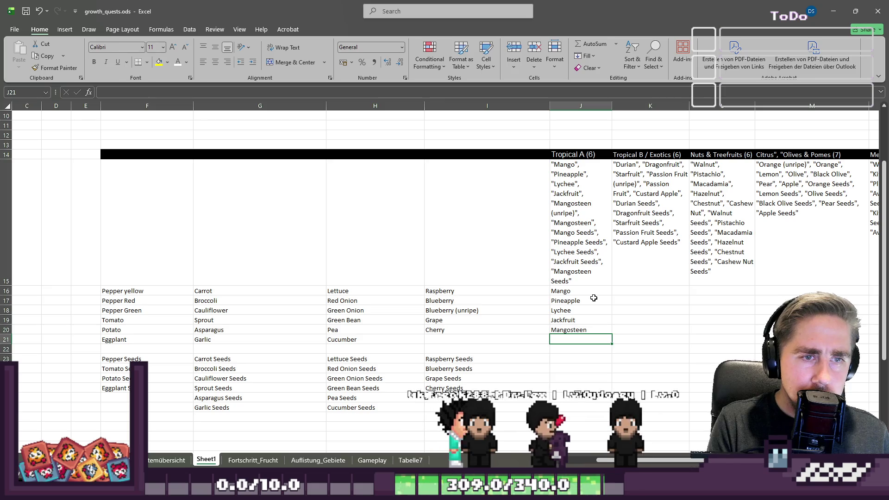
Step: Add Mangosteen (unripe) in J21 from a copy of Mangosteen, discarding the stray J22 entry
key("Up")
key("F2")
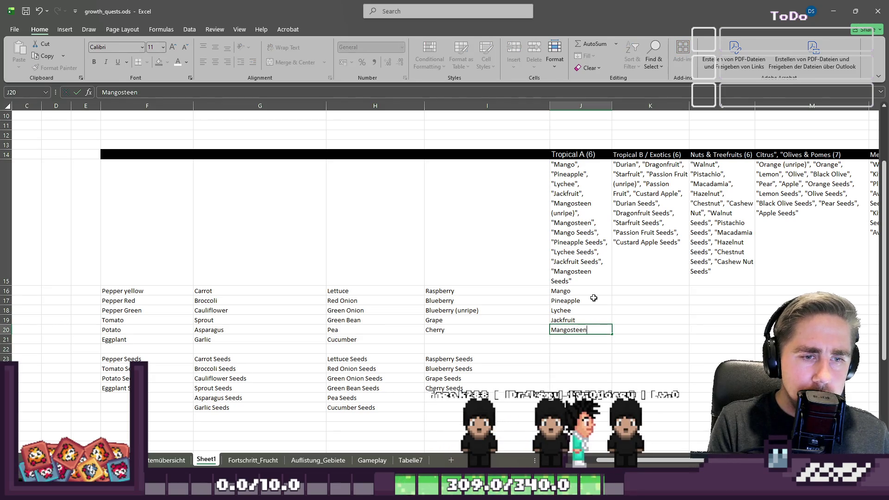
key("Return")
key("ctrl+c")
key("Down")
key("ctrl+v")
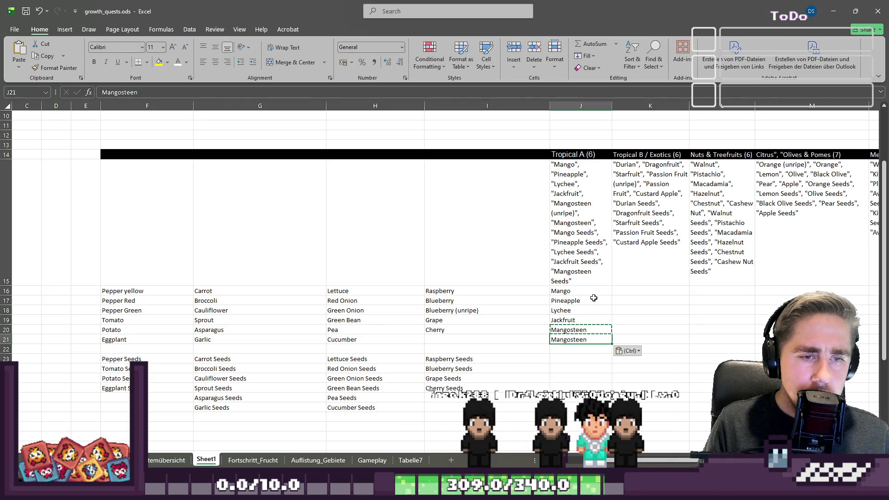
key("F2")
type("(unrie")
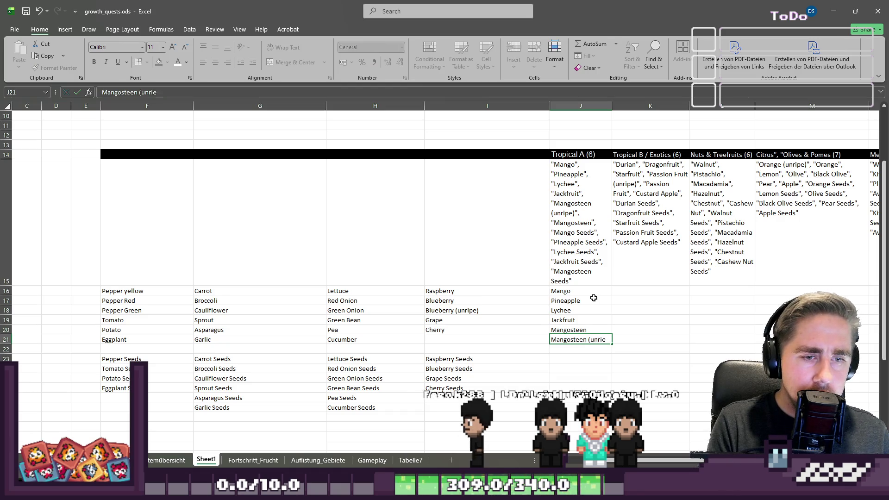
key("BackSpace")
type("pe)")
key("Return")
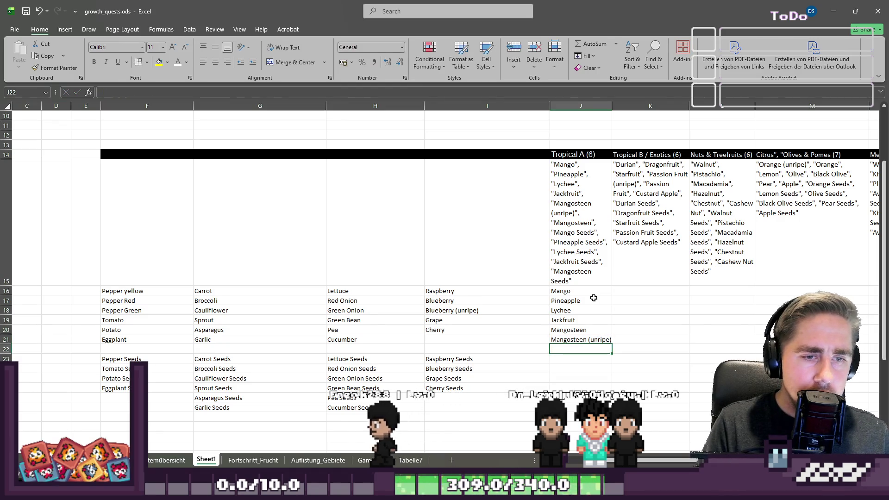
type("Ma")
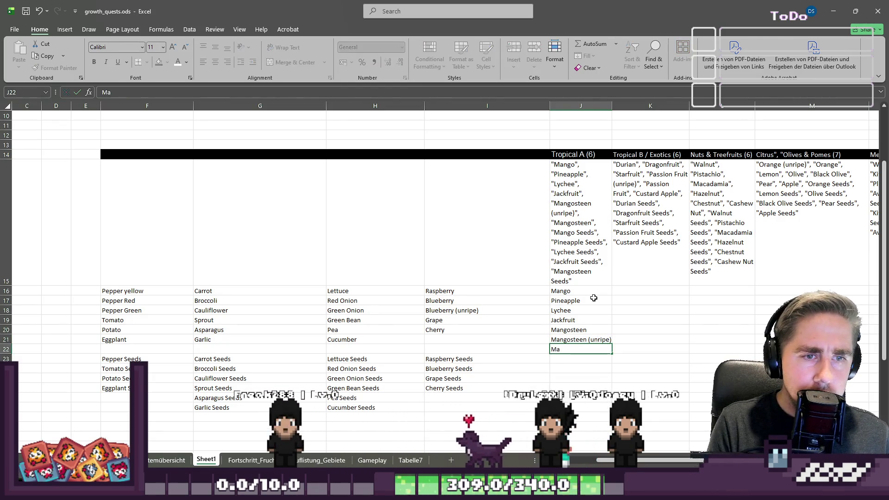
key("Escape")
key("Up")
key("shift+Up")
key("shift+Up")
key("shift+Up")
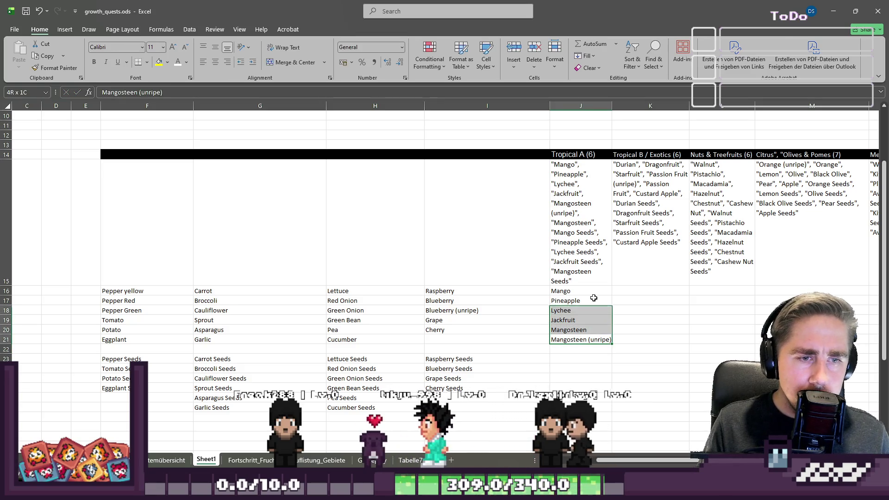
Step: Copy the Tropical A crops to J23 and clear the old list in J15
key("Down")
key("Down")
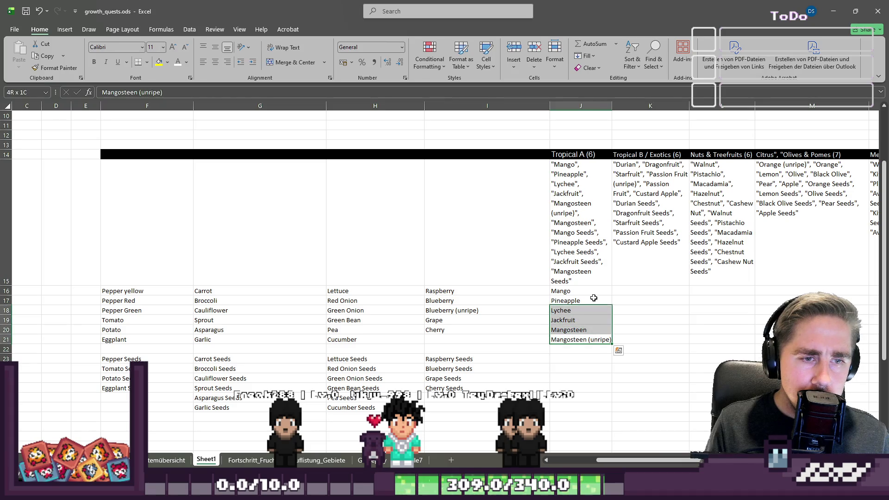
key("shift+Up")
key("shift+Up")
key("ctrl+c")
key("Down")
key("Down")
key("ctrl+v")
key("Up")
key("Up")
key("Up")
key("Delete")
key("Down")
key("Down")
key("Down")
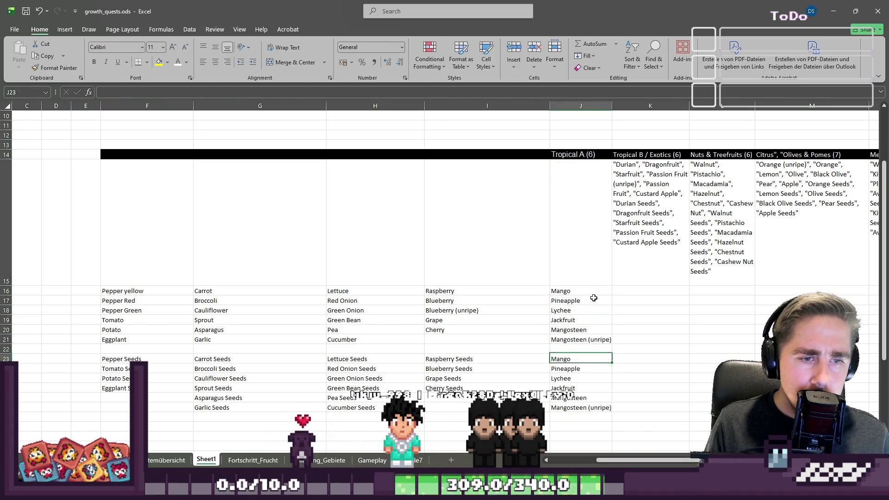
Step: Append ' Seeds' to the Mango, Pineapple and Lychee copies
key("F2")
type("ds")
key("Return")
key("F2")
type("Seeds")
key("Return")
key("F2")
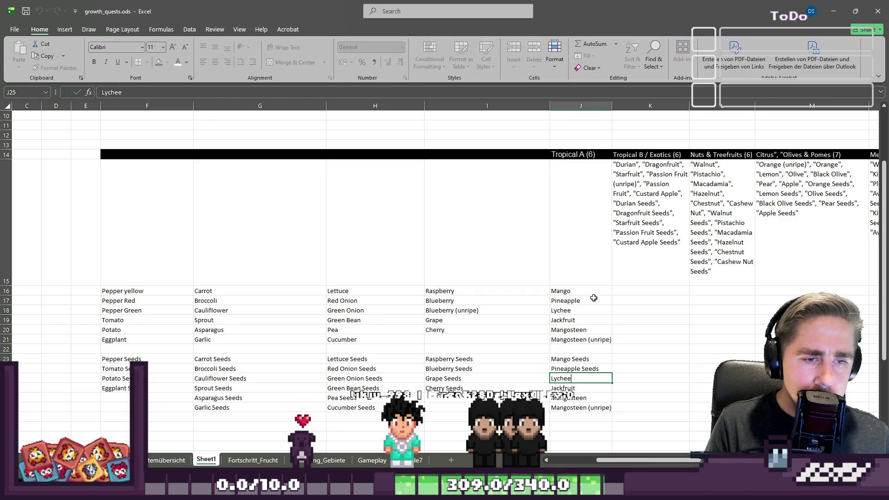
type(" Seeds")
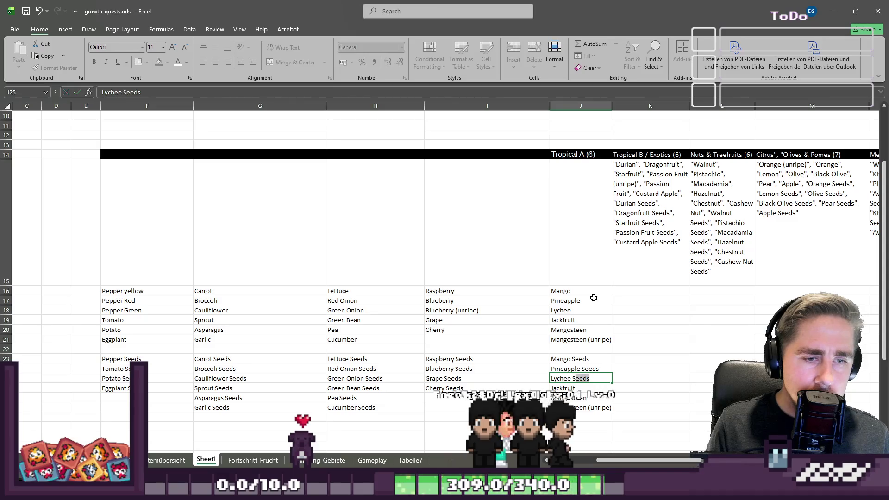
key("Return")
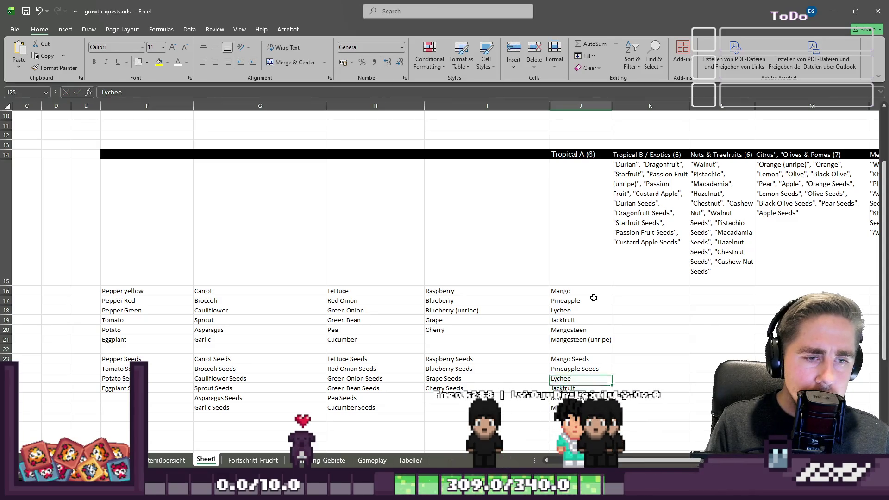
key("F2")
key("Return")
Step: Append ' Seeds' to the Jackfruit and Mangosteen copies
key("F2")
type("Seeds")
key("Return")
key("F2")
type("Seeds")
key("Return")
key("Up")
key("Up")
key("Up")
key("Right")
key("Right")
key("Right")
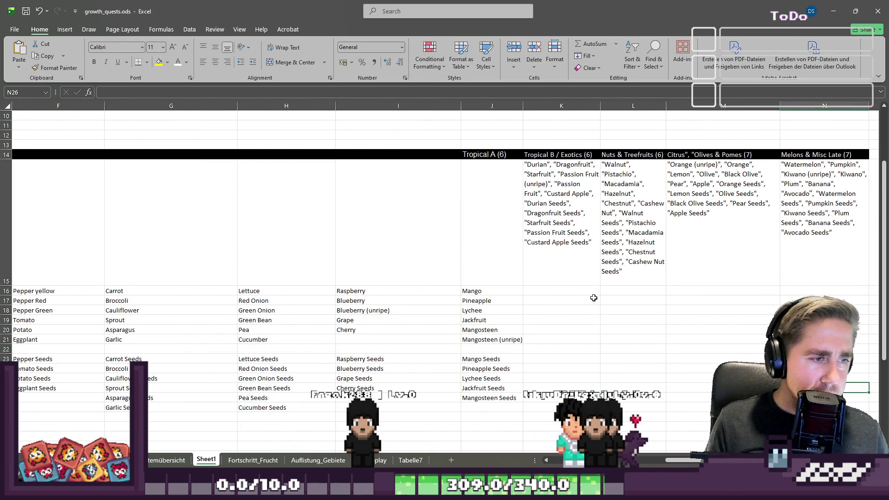
key("Left")
key("Left")
key("Left")
key("Up")
key("Up")
key("Left")
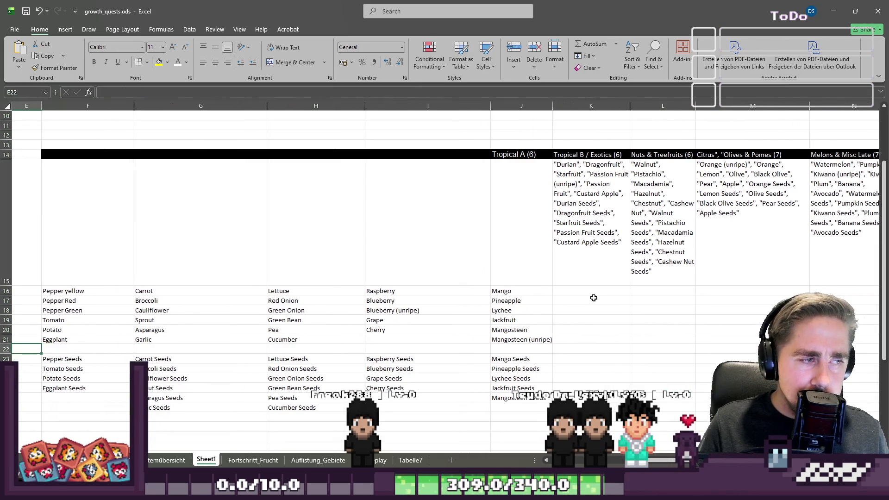
Step: Scroll to the Tropical B list in K15 and copy it
key("Left")
key("Left")
key("Left")
scroll(593, 298, "right", 2)
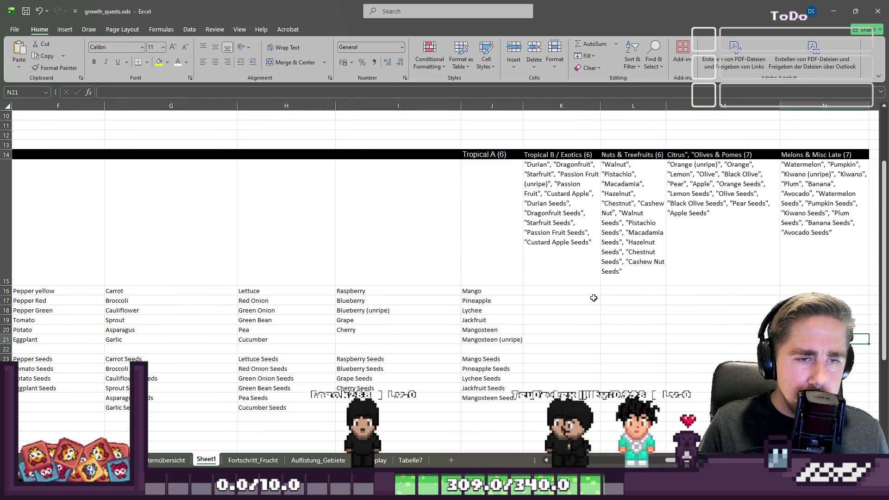
key("Up")
key("Down")
key("Down")
key("Down")
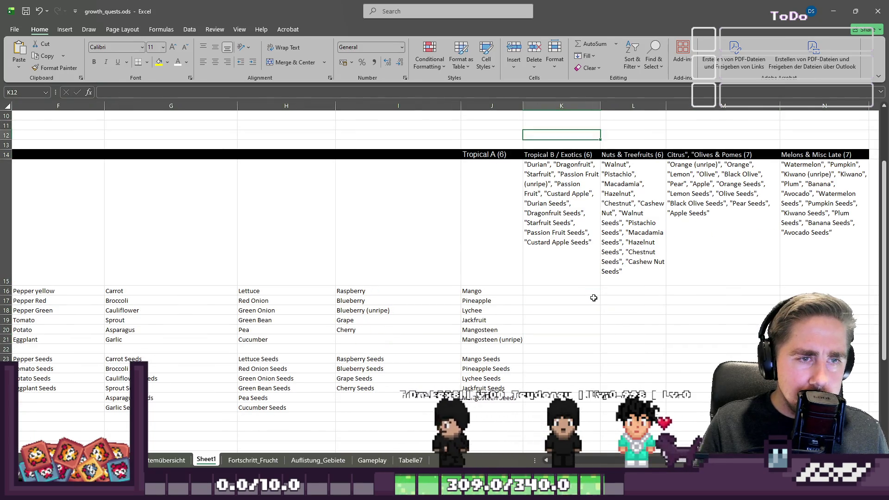
key("ctrl+c")
Step: Enter Durian, Dragonfruit, Starfruit and Passion Fruit down column K, then begin Black Olive
key("Down")
type("Dra")
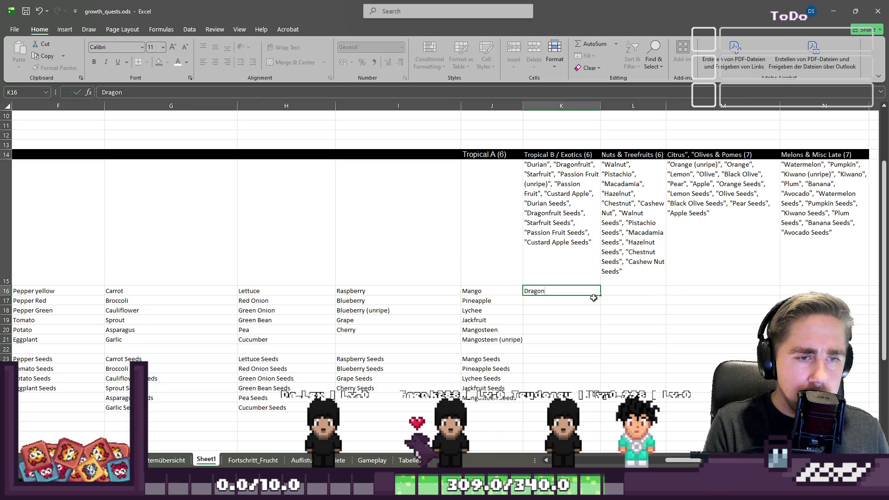
key("BackSpace")
type("uri")
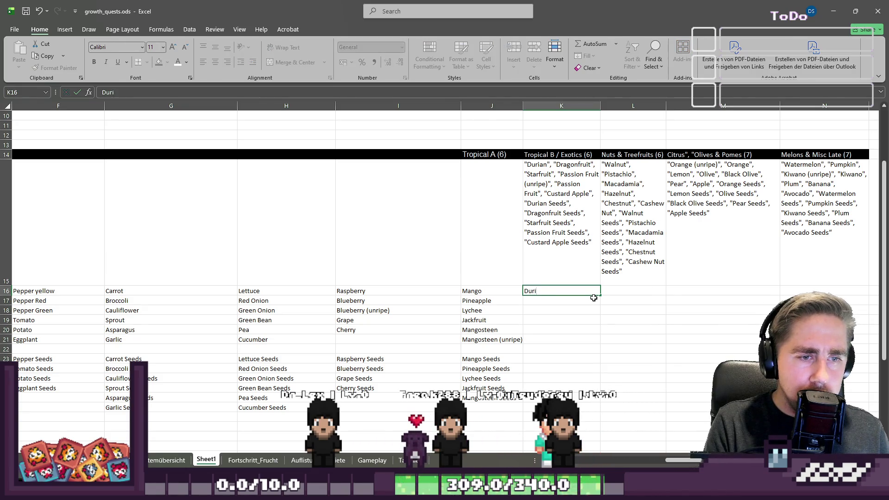
key("Return")
type("Dragonfruit")
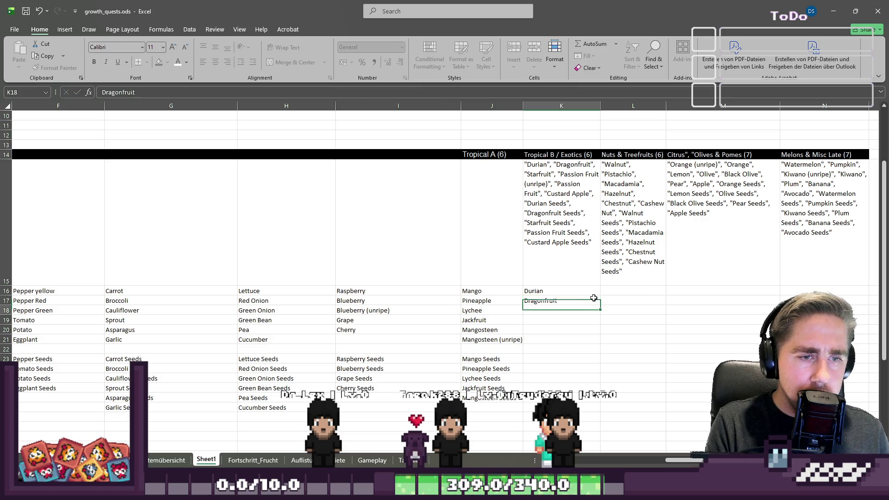
key("Return")
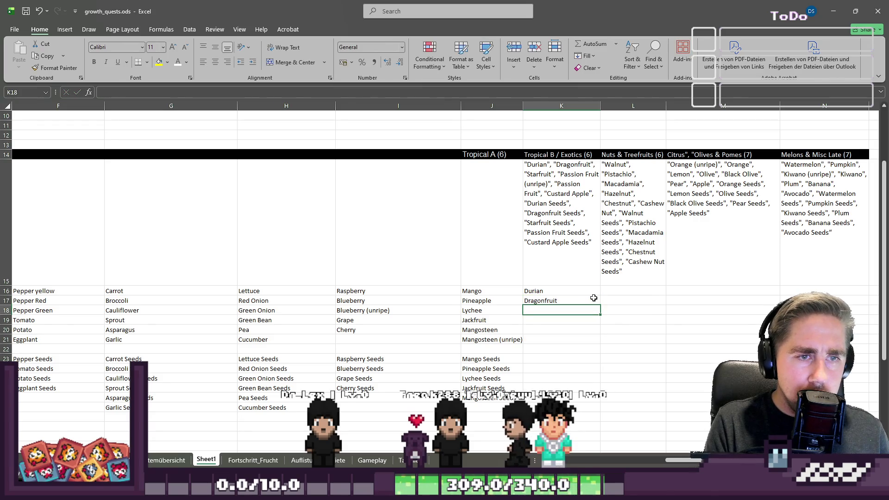
type("Starfruit")
key("Return")
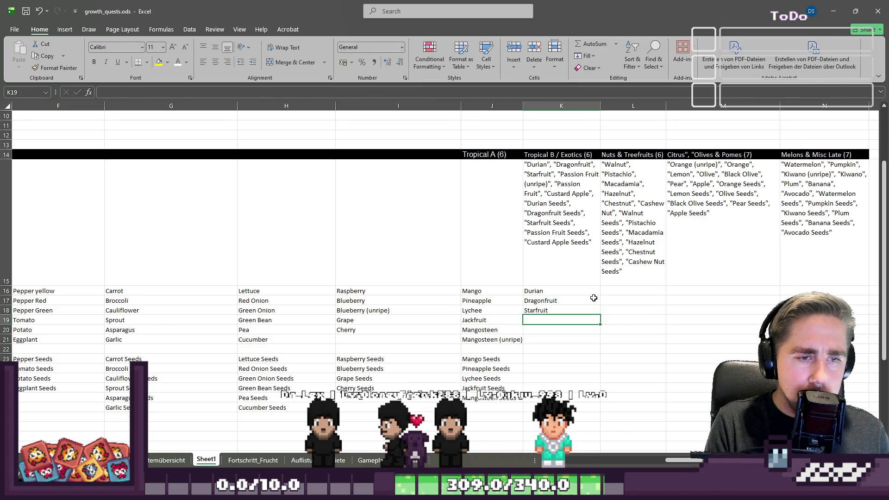
type("Passi")
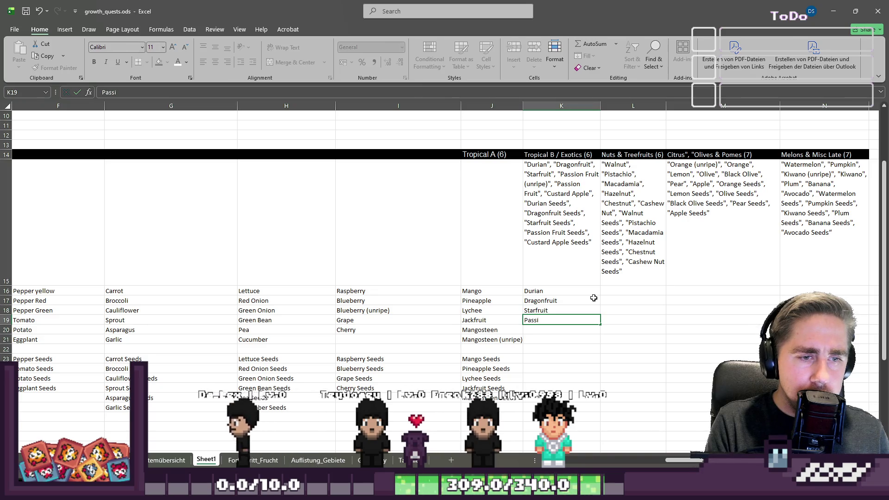
type("on Fruit")
key("Return")
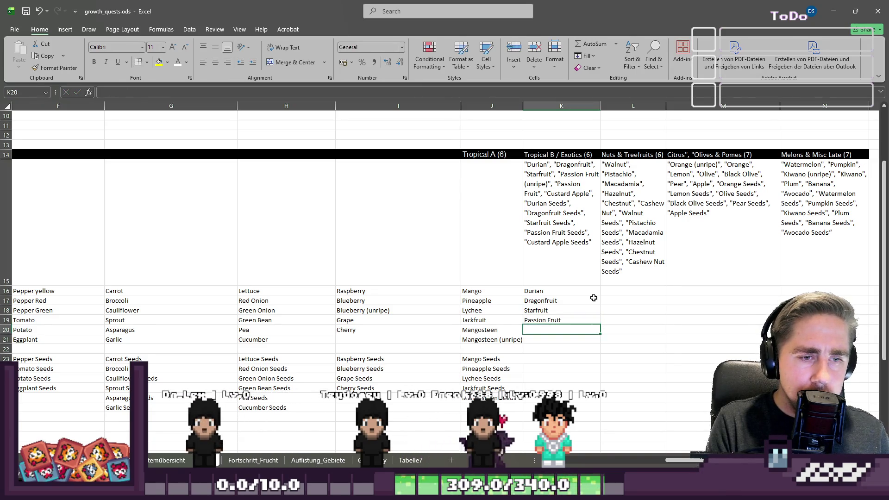
type("Passion Fruit (")
key("F2")
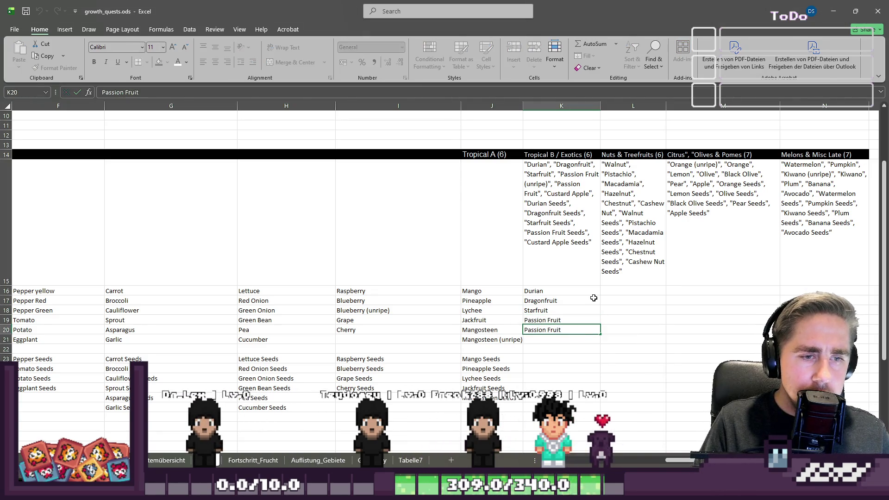
type("u")
type("Black")
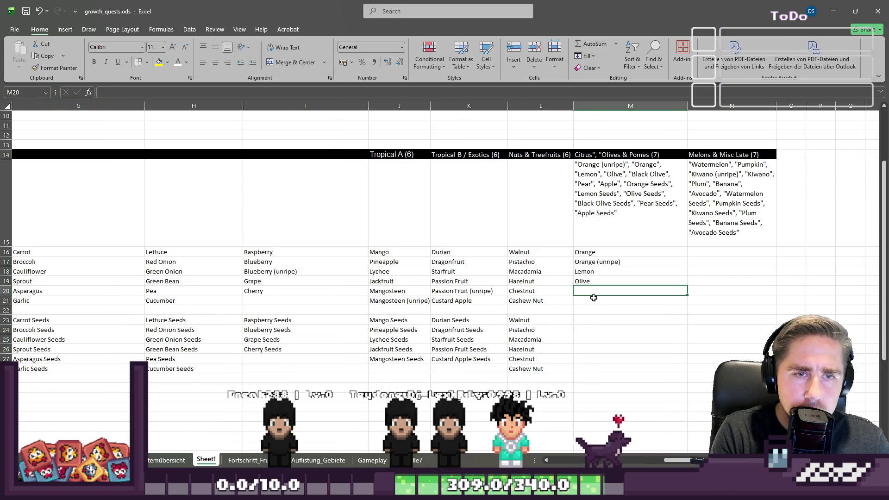
type(" Olive")
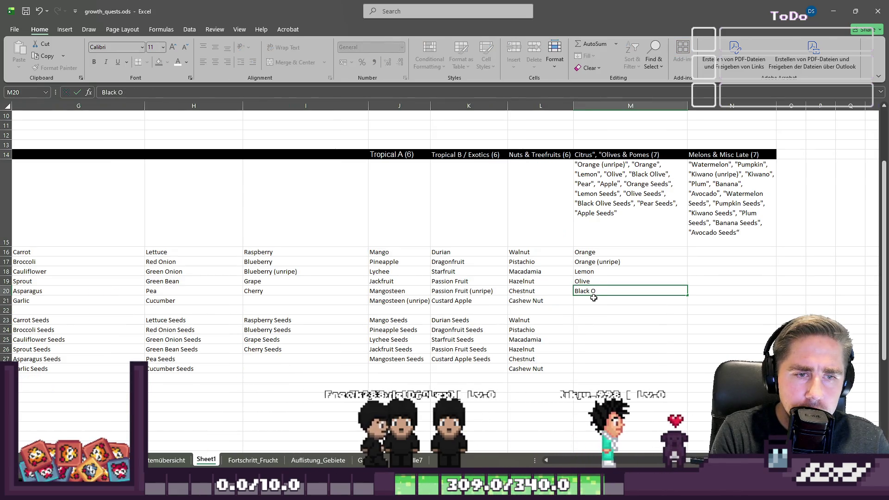
Step: Enter Black Olive, Pear and Apple in M20:M22 to finish the crop list
key("Return")
type("Pear")
key("Return")
type("Apple")
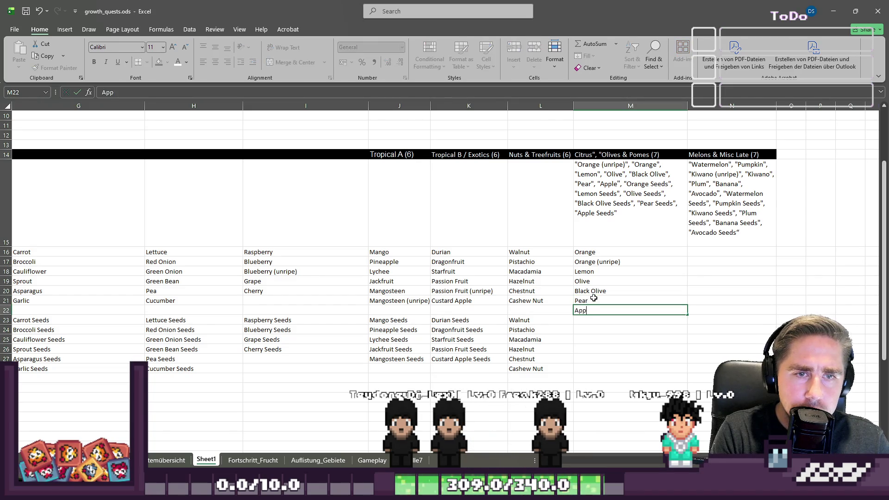
key("Return")
Step: Copy the crop list M16:M22 to M23, dropping the Orange (unripe) copy and closing the gap
key("Up")
key("shift+Up")
key("shift+Up")
key("shift+Up")
key("shift+Up")
key("shift+Up")
key("shift+Up")
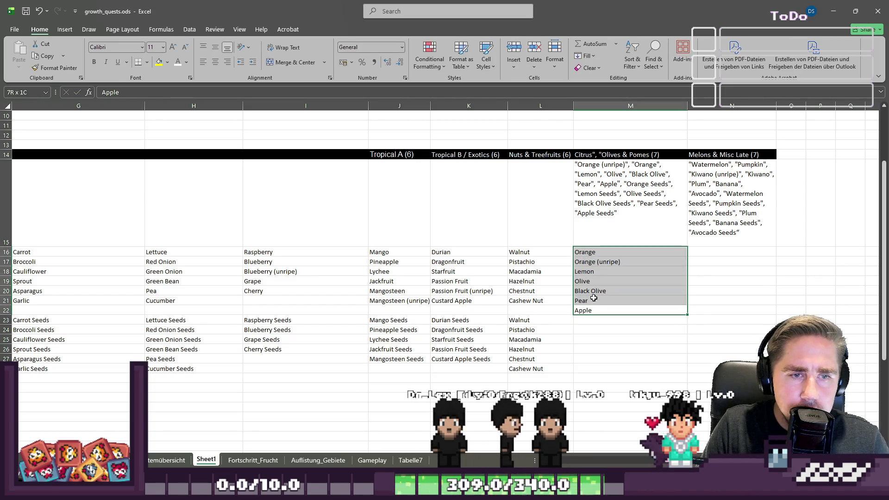
key("ctrl+c")
key("Down")
key("ctrl+v")
key("Up")
key("Down")
key("Down")
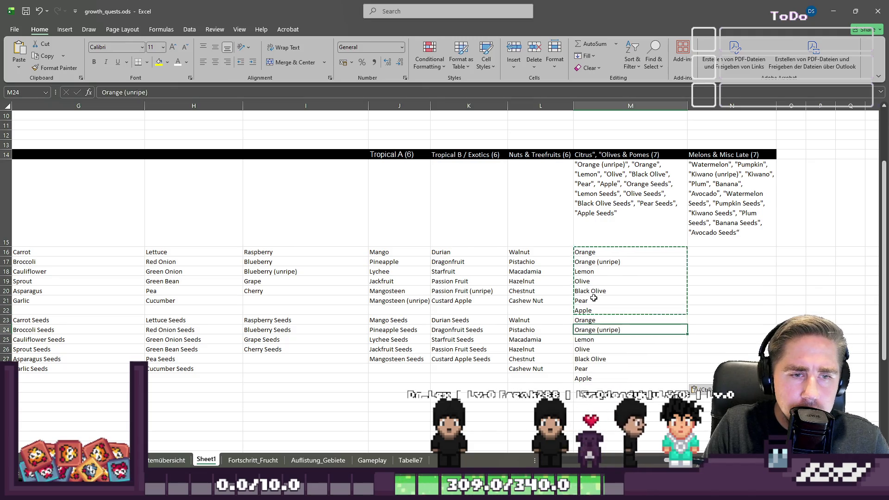
key("Delete")
key("ctrl+c")
key("Up")
key("ctrl+v")
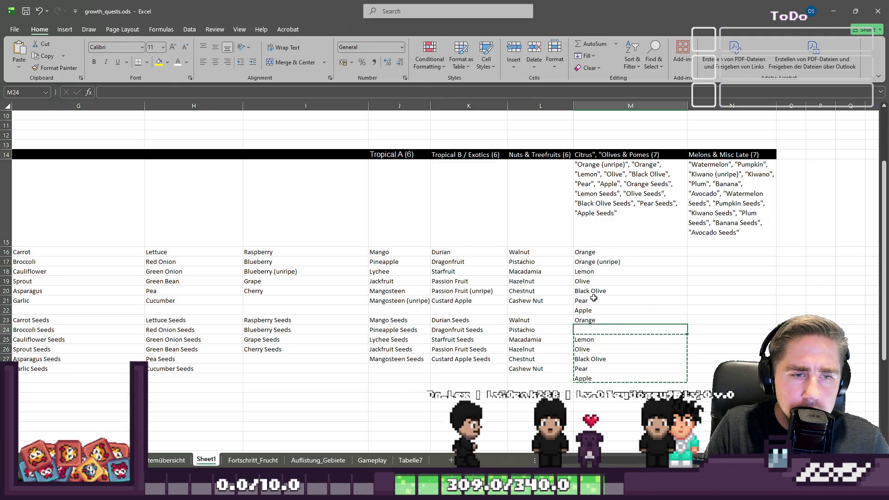
key("Down")
key("Down")
key("Down")
key("Delete")
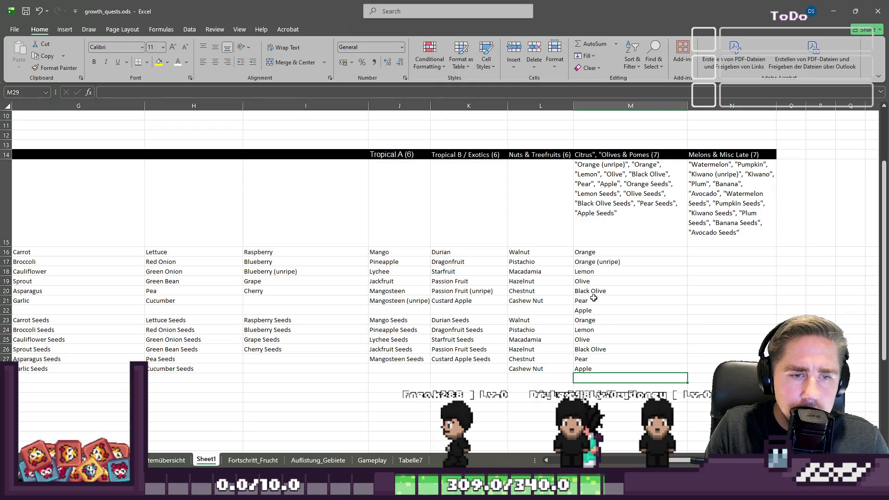
key("Up")
key("Up")
key("Up")
Step: Append ' Seeds' to each copied entry, making Orange Seeds through Apple Seeds in M23:M28
key("F2")
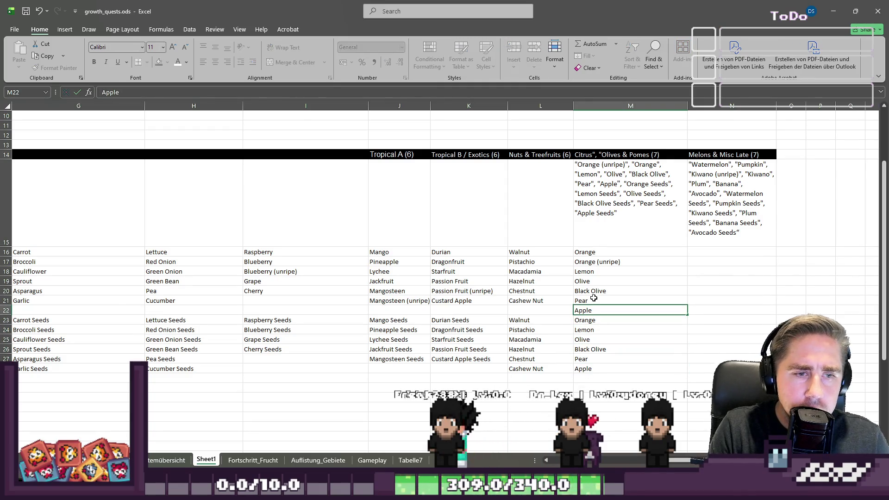
key("Return")
type("S")
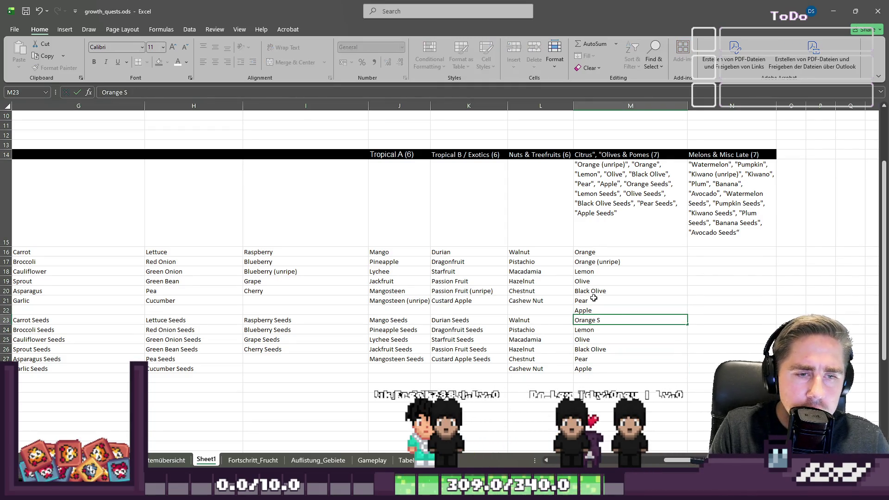
key("Return")
key("F2")
key("Return")
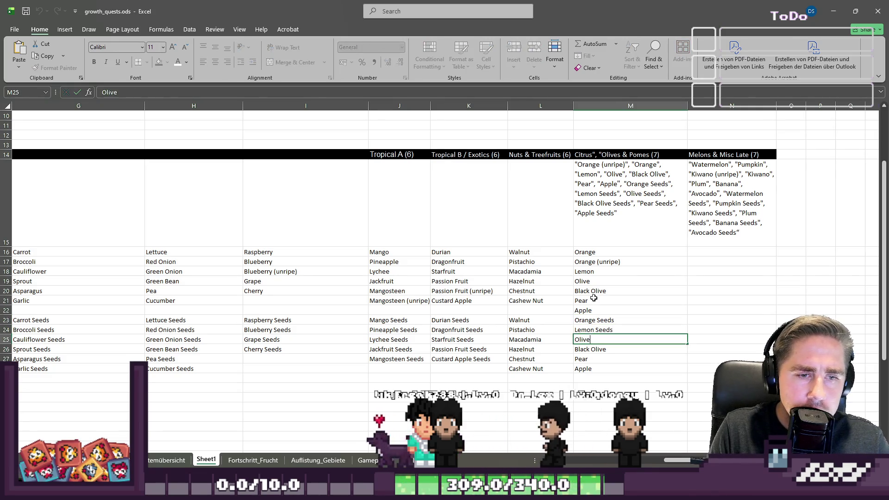
key("F2")
type("Seeds")
key("Return")
key("F2")
type("Seeds")
key("Return")
key("F2")
type("Seeds")
key("Return")
key("F2")
type("Seeds")
key("Return")
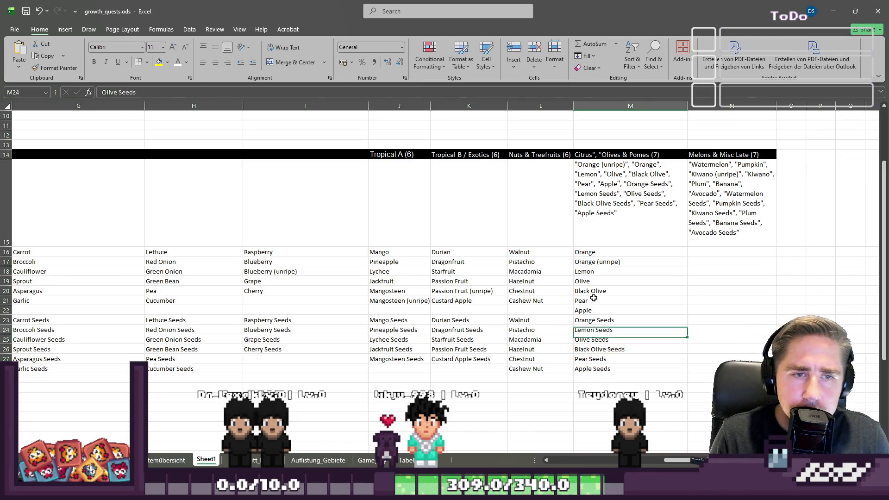
key("shift+Left")
key("shift+Left")
key("shift+Left")
key("ctrl+shift+Down")
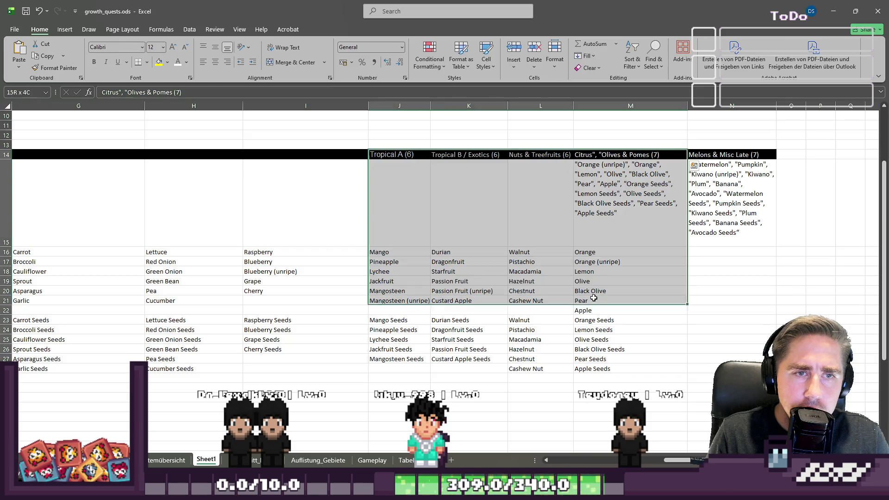
Step: Delete the old group headers in J14:M15
key("shift+Up")
key("shift+Up")
key("shift+Up")
key("shift+Up")
key("shift+Up")
key("shift+Up")
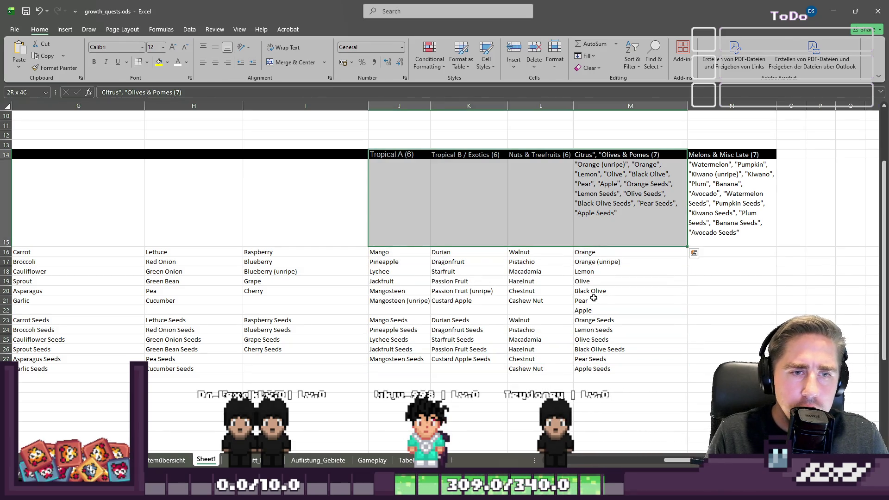
key("Delete")
key("ctrl+Right")
key("Down")
key("Down")
key("Up")
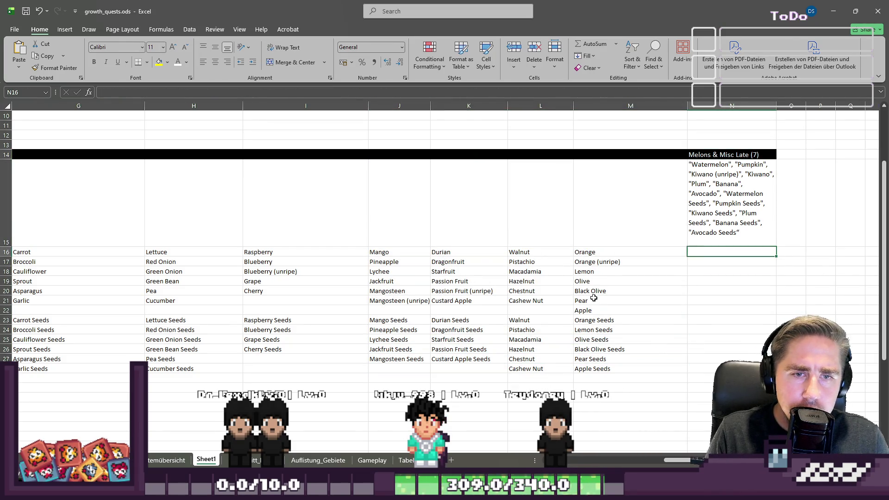
Step: Enter Watermelon, Pumpkin, Kiwano, Kiwano (unripe), Plum, Banana and Avocado in N16:N22
type("Watermelon")
key("Return")
type("Piolierpeden")
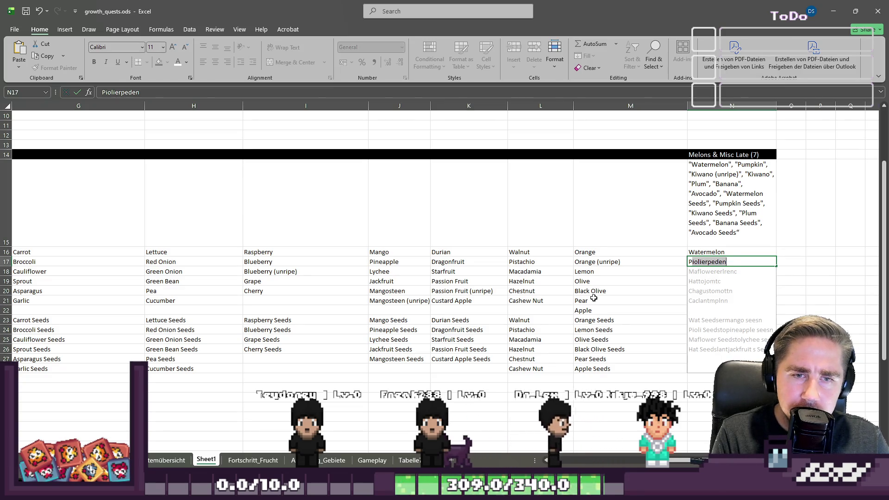
type("Pumpkin")
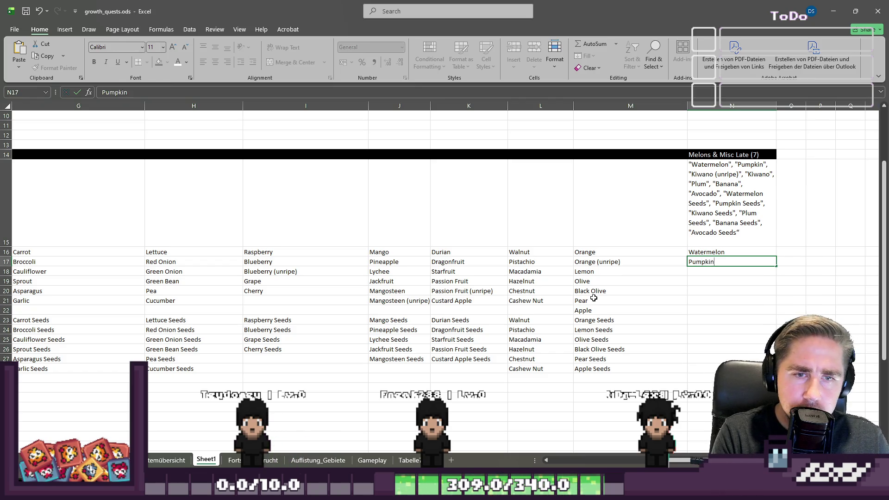
key("Return")
type("Ki")
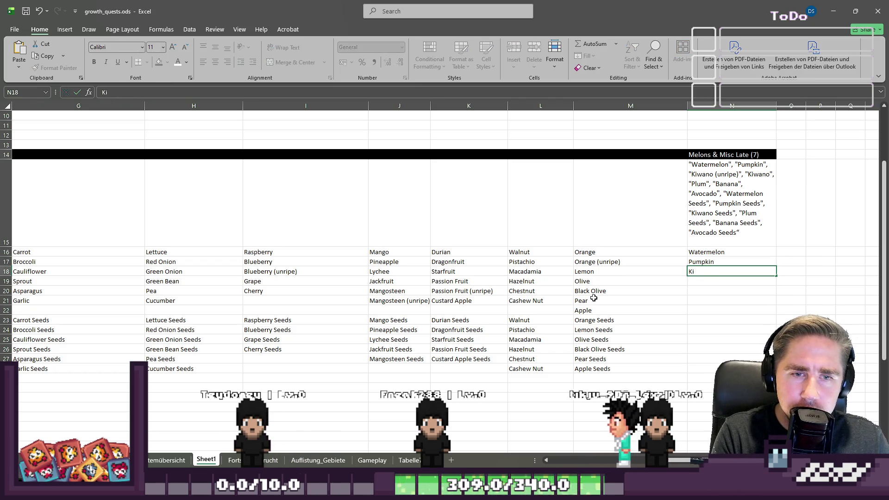
type("wano")
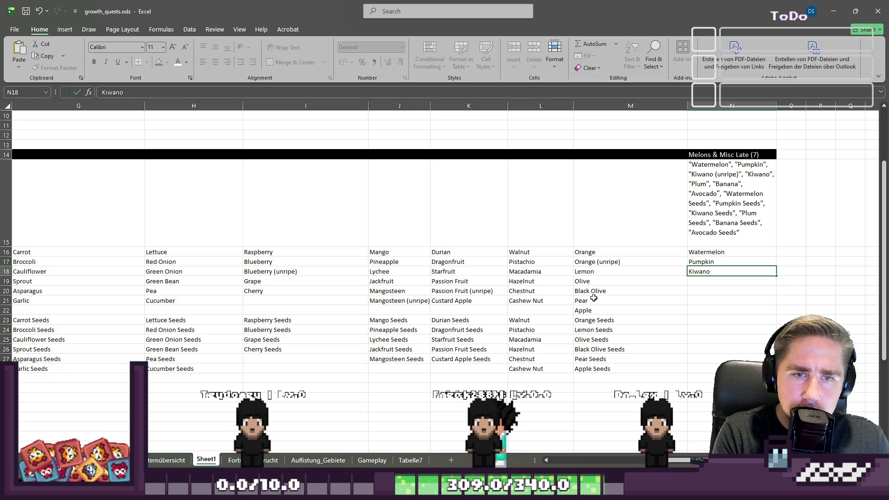
key("Return")
type("Kiwano")
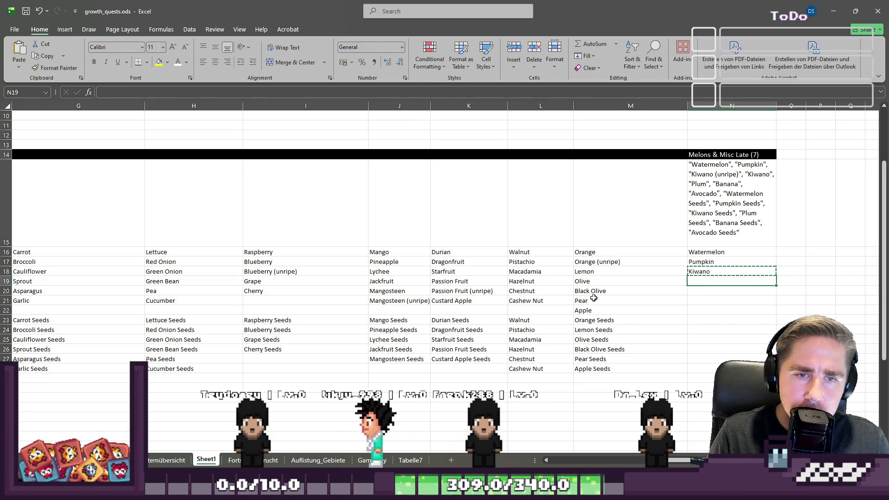
key("ctrl+Return")
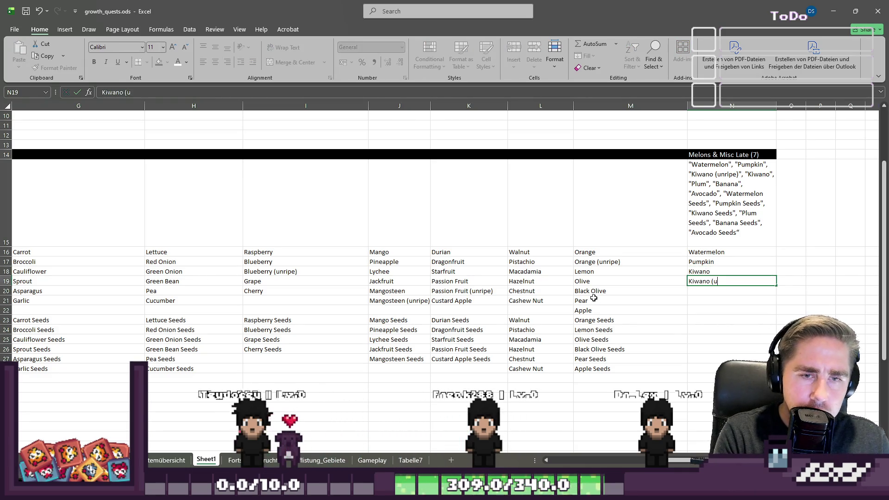
type("nripe)")
key("Return")
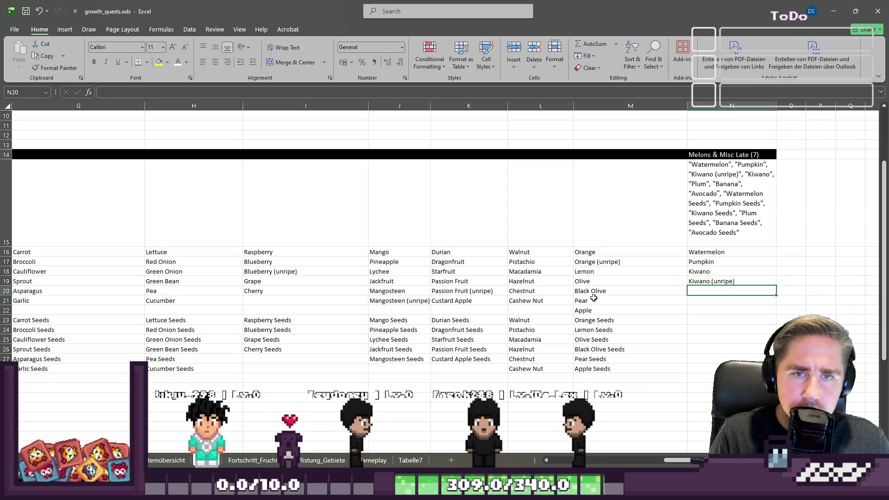
type("Plum")
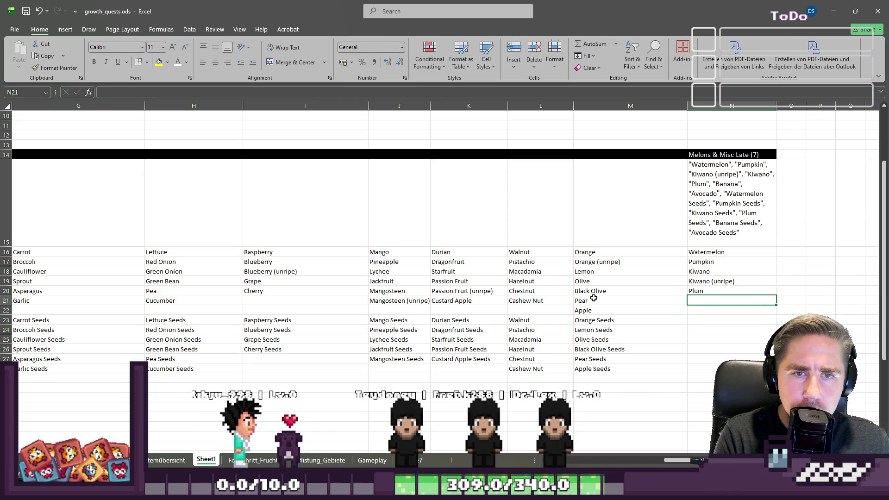
type("Banana")
key("Return")
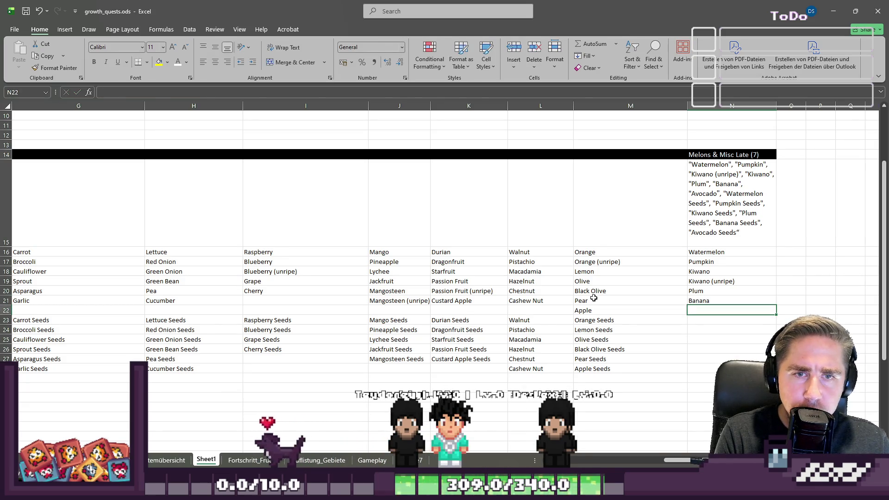
type("Avocad")
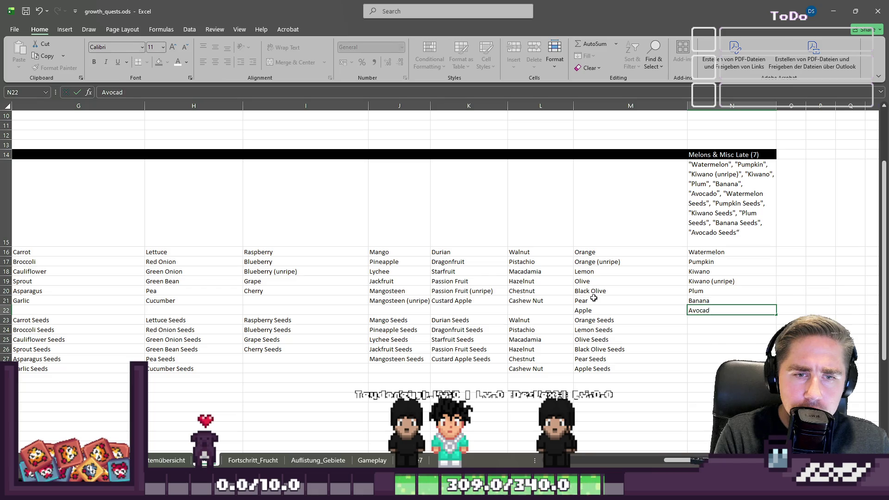
type("o")
key("Return")
type("Wat")
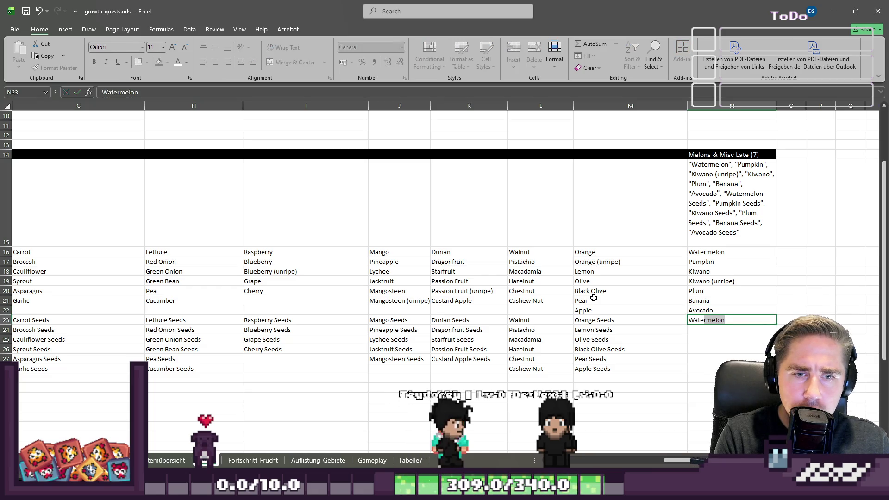
Step: Copy the crop names N16:N22 to N23, removing the Kiwano (unripe) copy and shifting the rest up
key("Escape")
key("Up")
key("shift+Up")
key("shift+Up")
key("shift+Up")
key("shift+Down")
key("shift+Down")
key("shift+Down")
key("Down")
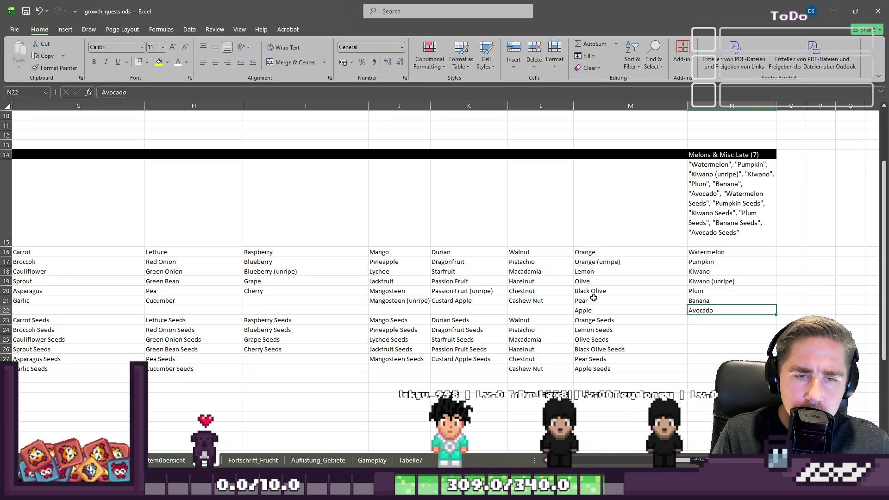
key("shift+Up")
key("shift+Up")
key("shift+Up")
key("ctrl+c")
key("Down")
key("ctrl+v")
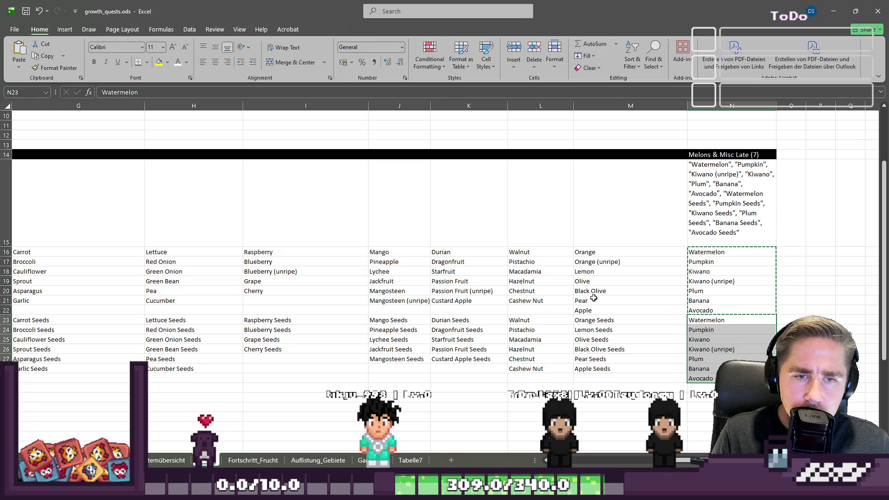
key("Down")
key("Down")
key("Delete")
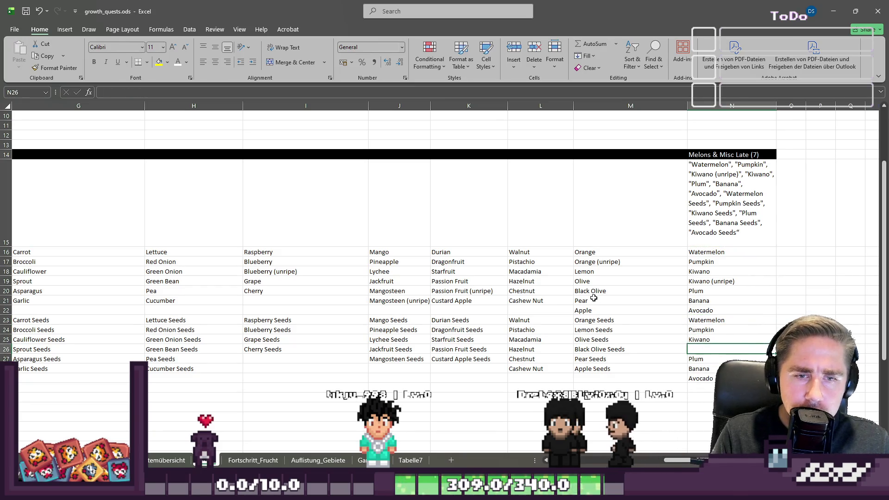
key("Down")
key("shift+Down")
key("Up")
key("ctrl+v")
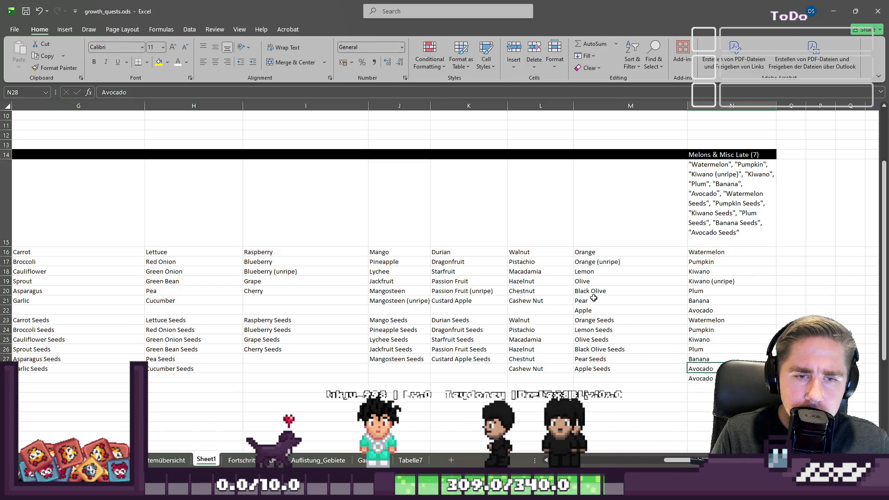
key("Up")
key("Up")
key("Up")
key("Down")
Step: Append ' Seeds' to each copied entry, making Watermelon Seeds through Avocado Seeds
key("F2")
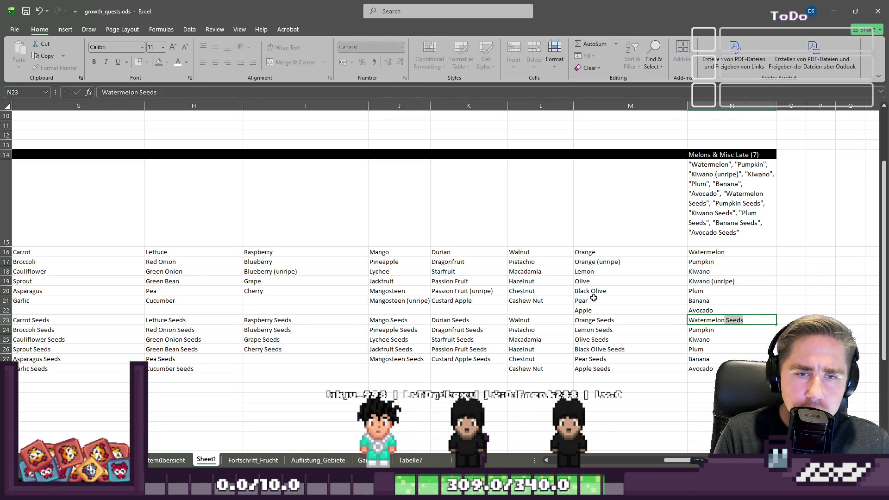
key("Return")
key("F2")
type("Seeds")
key("Return")
key("F2")
type("Seeds")
key("Return")
type("Seeds")
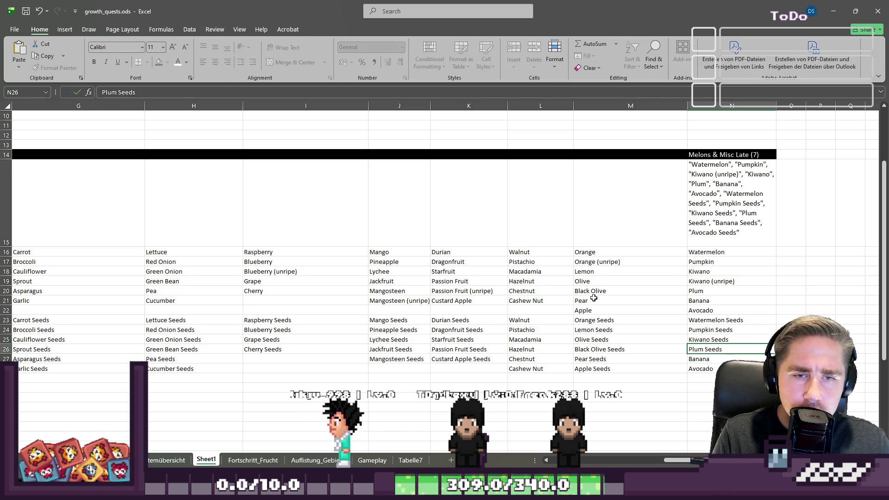
key("Return")
key("F2")
type("Seeds")
key("Return")
key("F2")
type("Seeds")
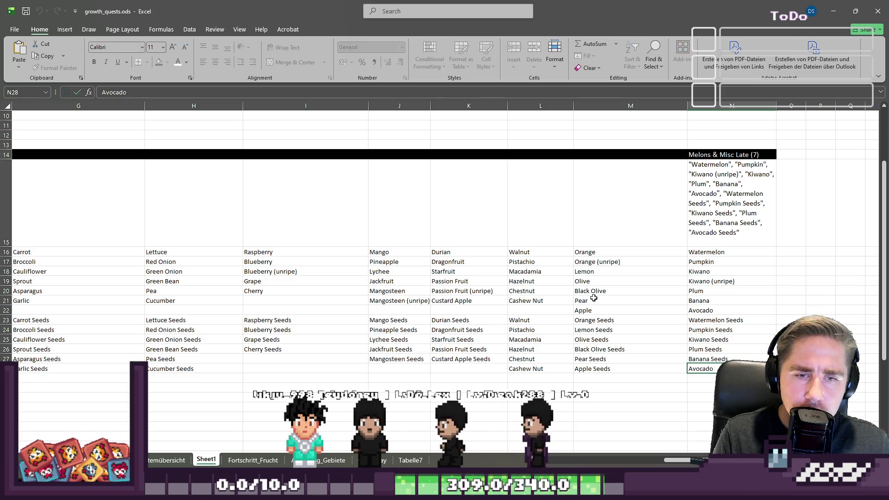
key("Return")
key("Return")
key("ctrl+Page_Up")
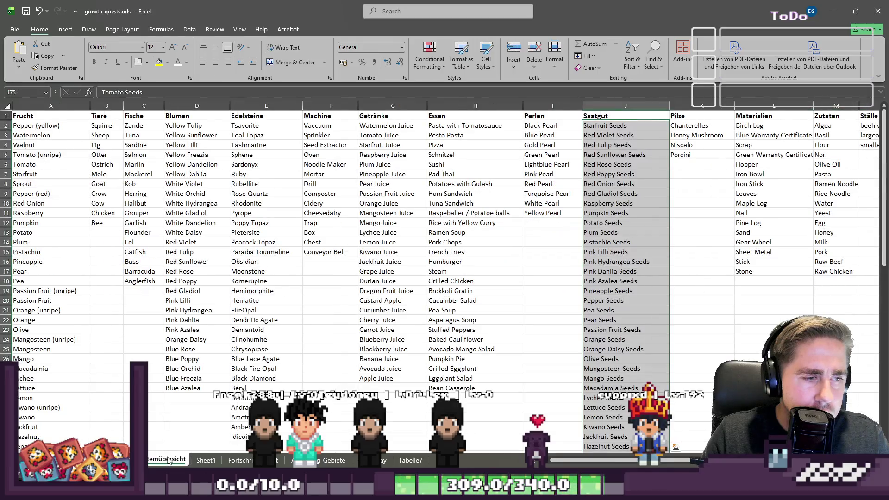
Step: Copy the group header row B15:J15 from the quest-set sheet into Sheet1 starting at F14
key("ctrl+Page_Up")
left_click(165, 226)
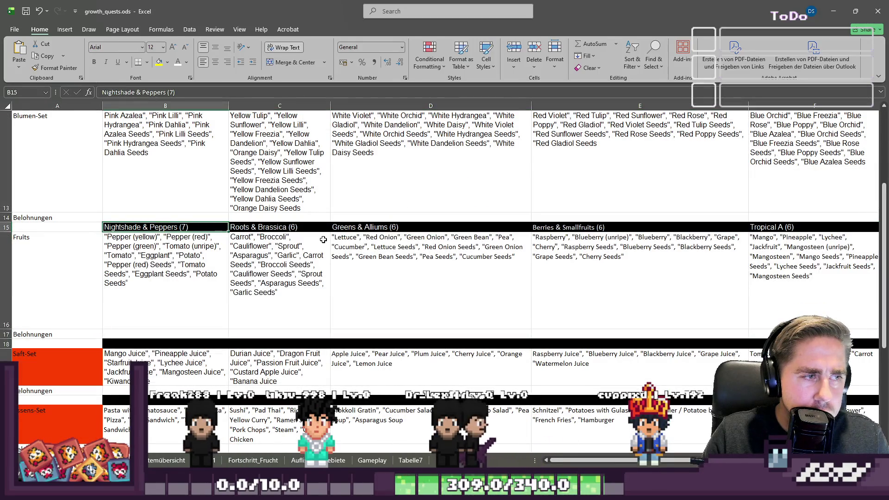
mouse_move(323, 239)
left_mouse_down()
mouse_move(874, 234)
mouse_move(735, 232)
left_mouse_up()
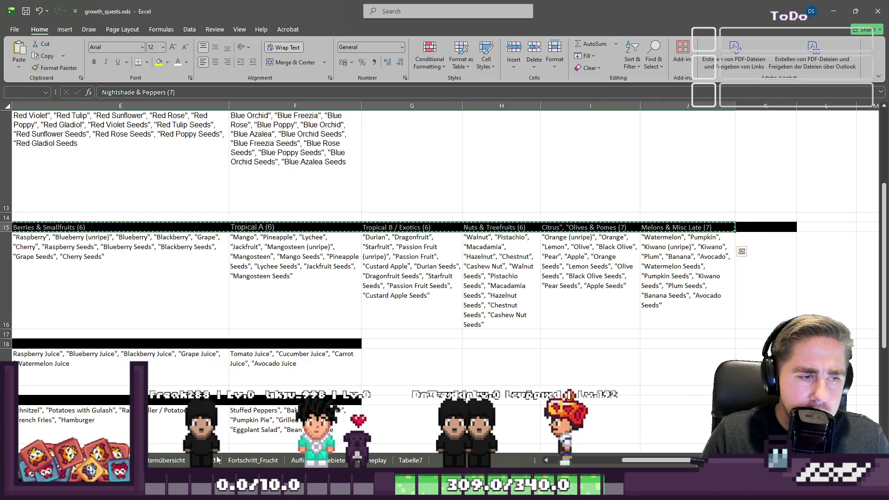
left_click(244, 463)
left_click(220, 463)
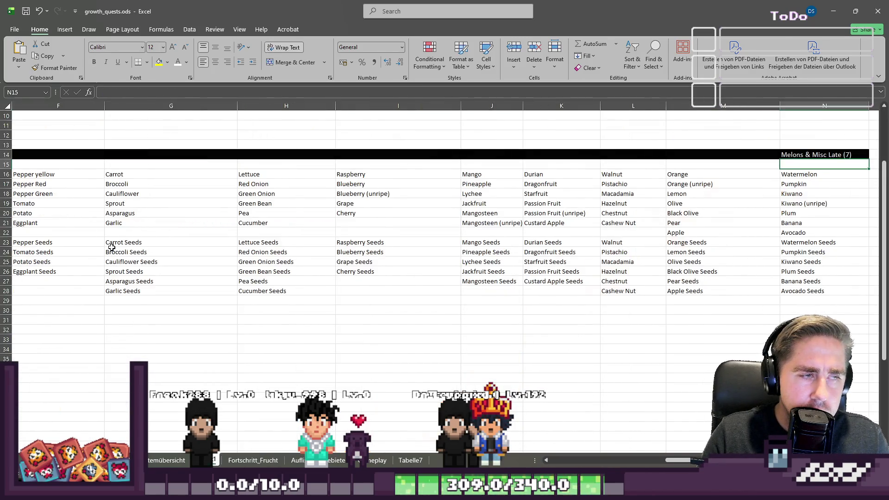
left_click(108, 159)
key("Left")
key("Left")
key("Left")
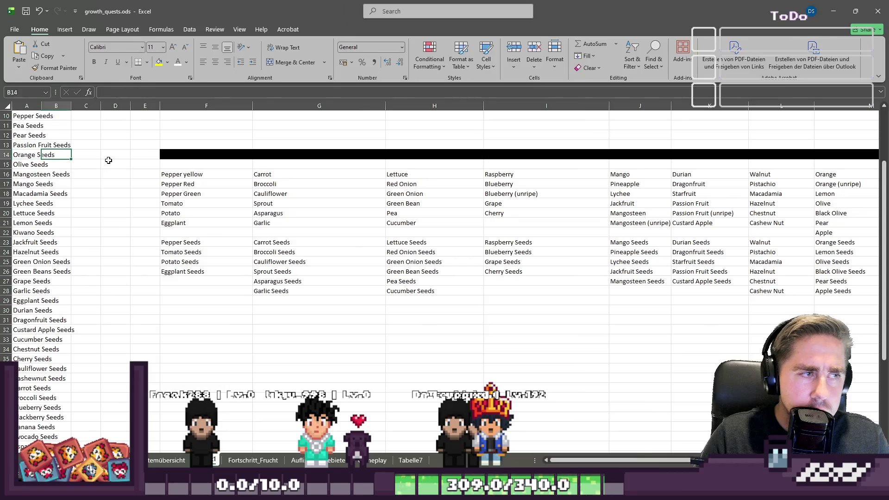
key("ctrl+v")
key("Down")
key("Right")
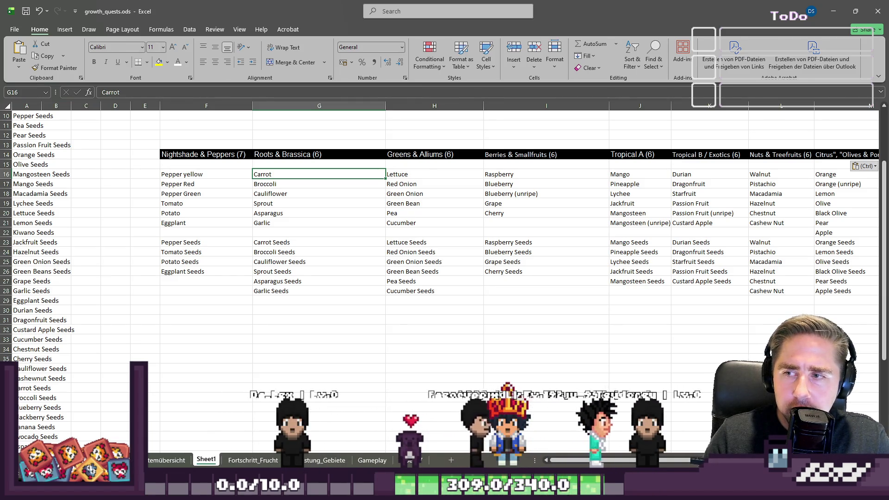
key("alt+Tab")
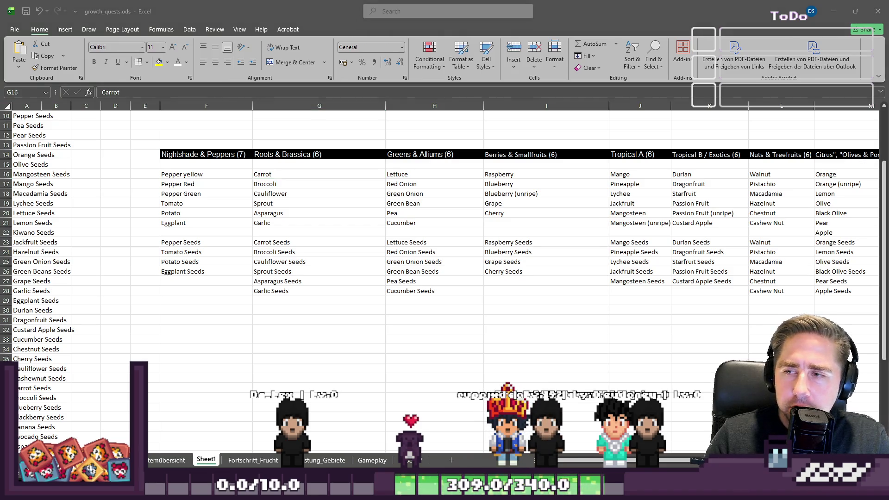
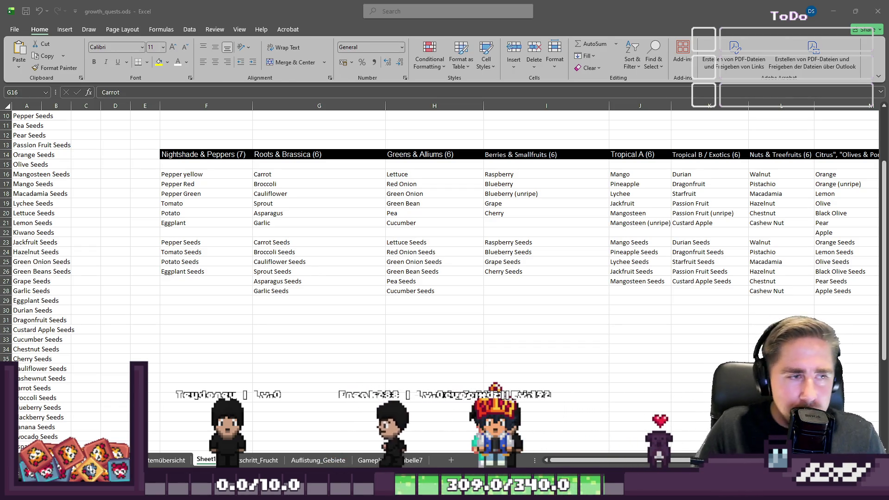
Step: Select and copy the seed block starting at Pepper Seeds in F23
key("alt+Tab")
key("ctrl+v")
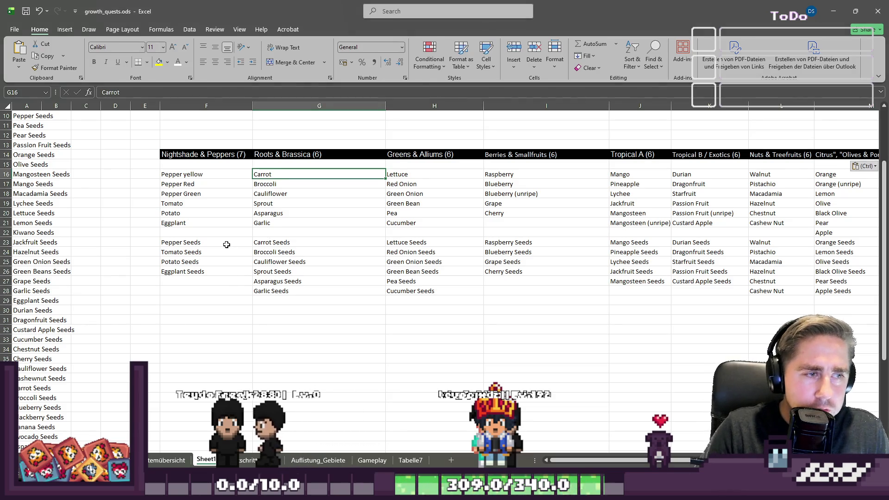
left_click(226, 244)
key("shift+Right")
key("shift+Right")
key("shift+Right")
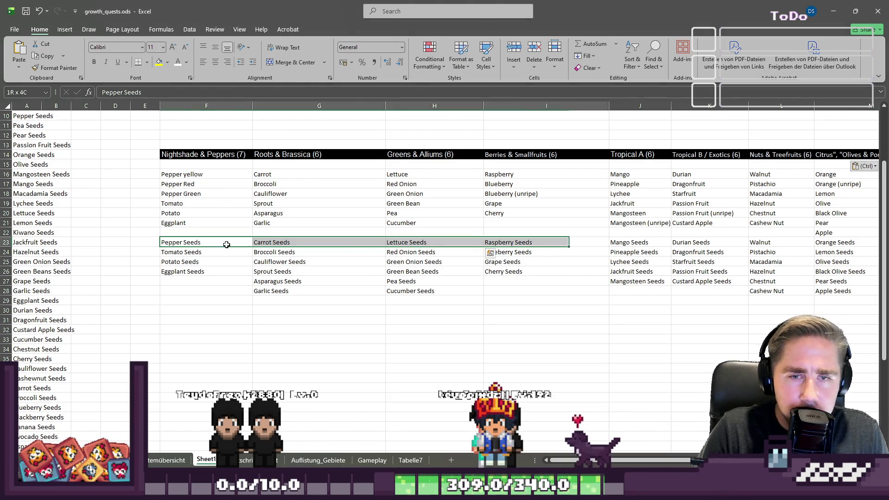
key("shift+Down")
key("shift+Down")
key("shift+Down")
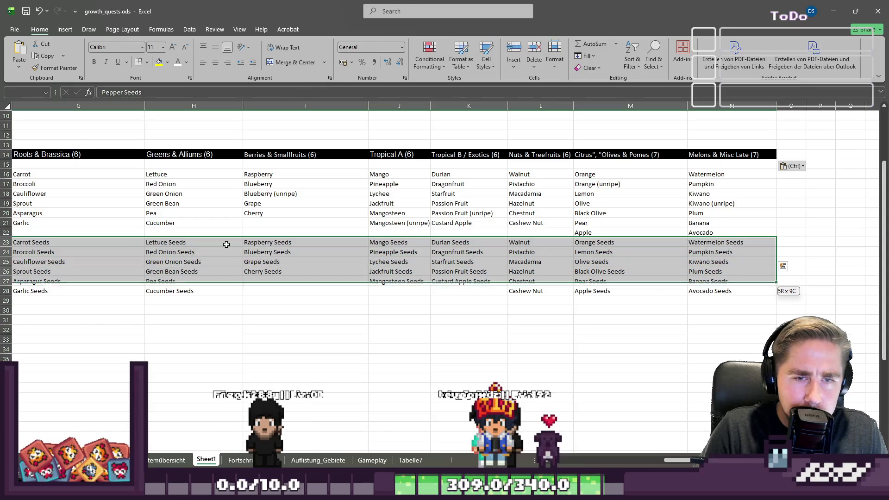
key("ctrl+c")
Step: Reselect all seed rows from F23 and insert cells to shift them down one row
scroll(226, 244, "left", 3)
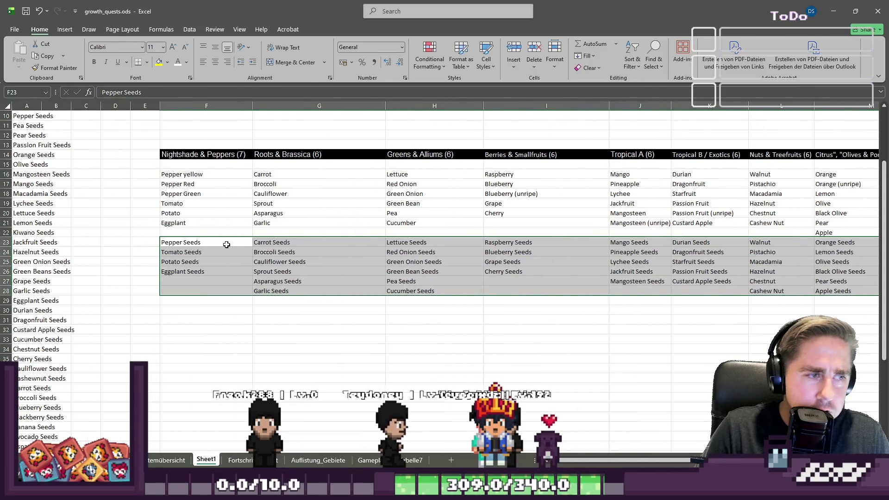
left_click(226, 244)
key("ctrl+shift+Right")
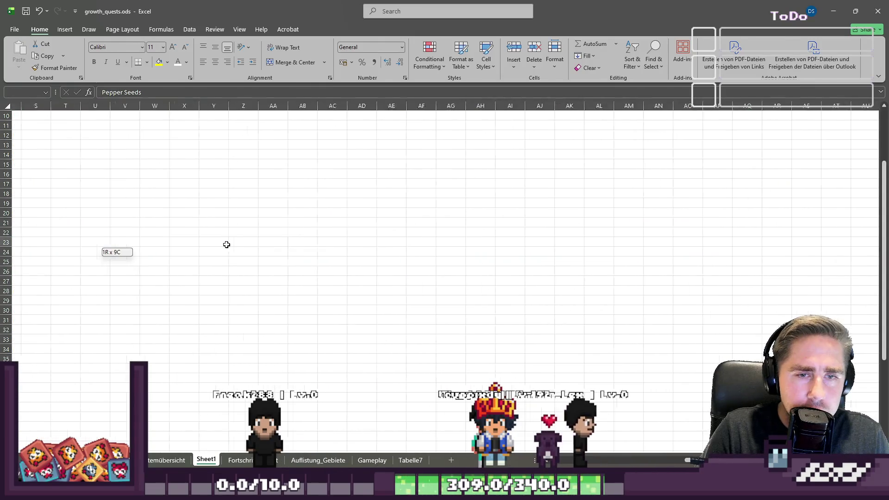
key("shift+Down")
key("shift+Down")
key("shift+Down")
key("ctrl+c")
key("Left")
key("Right")
key("ctrl+shift+Right")
key("ctrl+shift+plus")
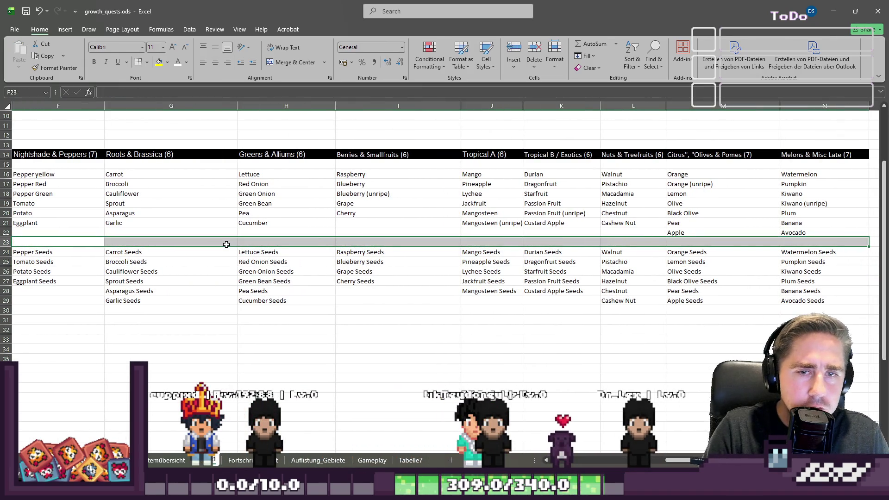
key("Left")
key("Right")
key("Right")
key("Right")
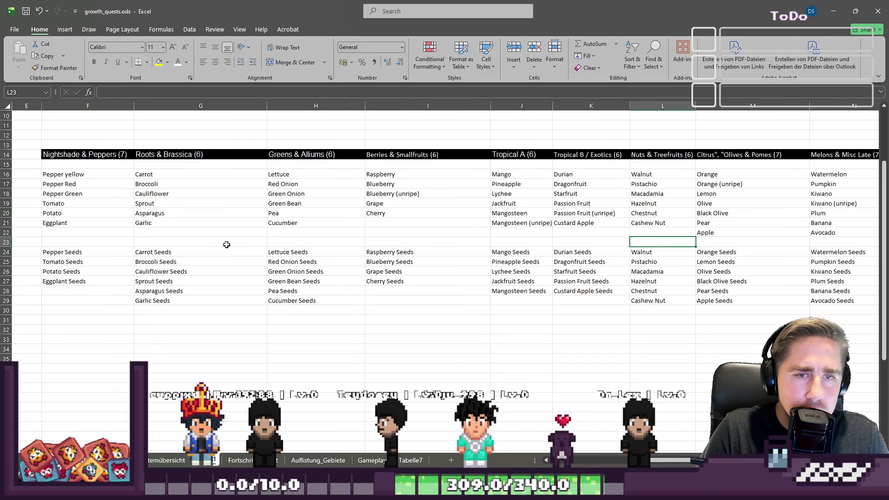
key("Left")
key("Left")
key("Left")
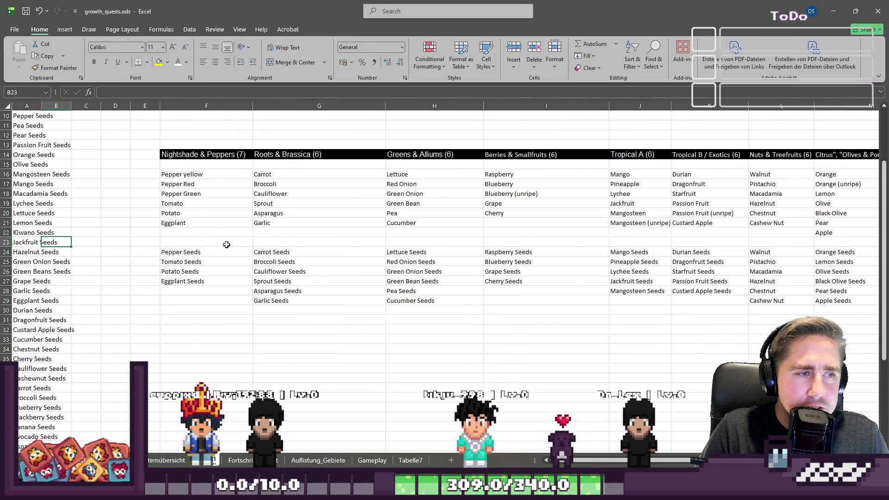
key("Down")
key("Down")
key("Down")
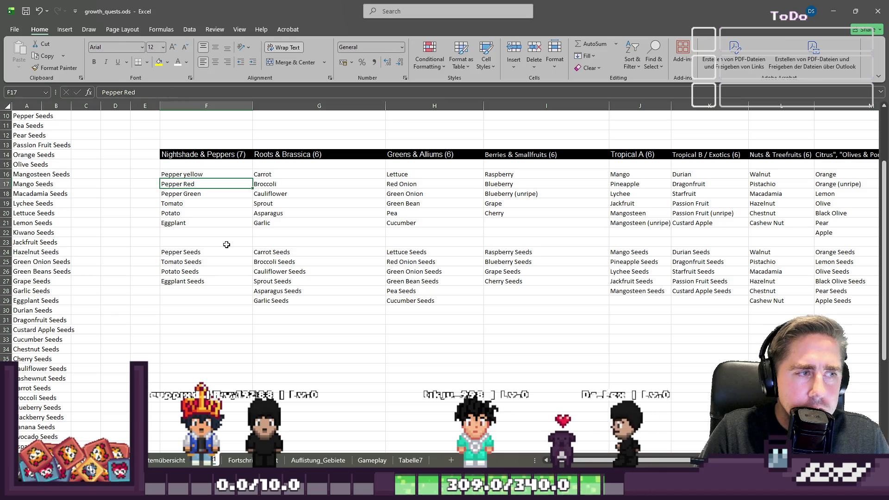
key("Down")
key("Down")
key("Right")
key("Right")
key("Down")
key("Left")
key("Left")
key("Right")
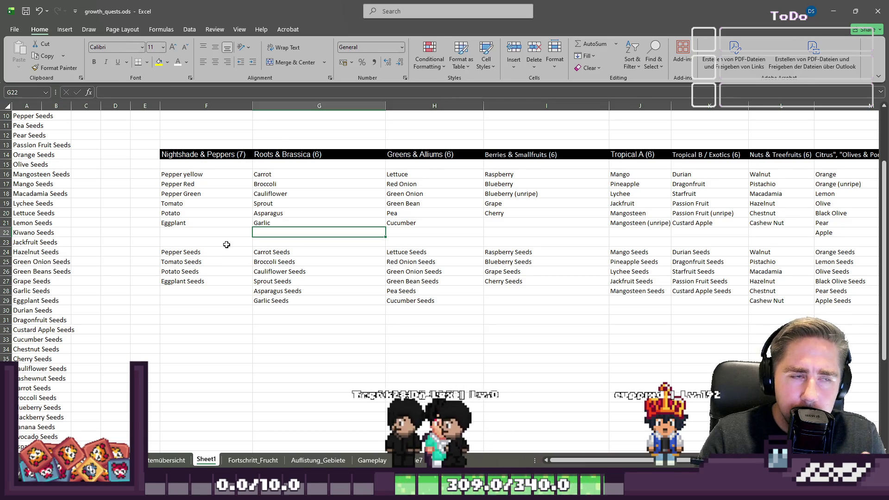
key("Up")
key("Down")
key("Down")
key("Down")
key("Right")
key("Right")
key("Right")
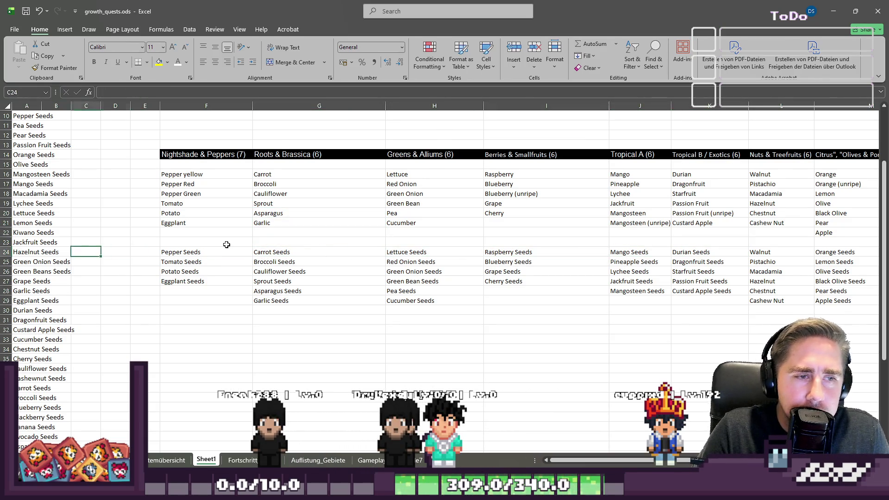
key("Right")
key("Down")
key("Down")
key("Down")
key("Right")
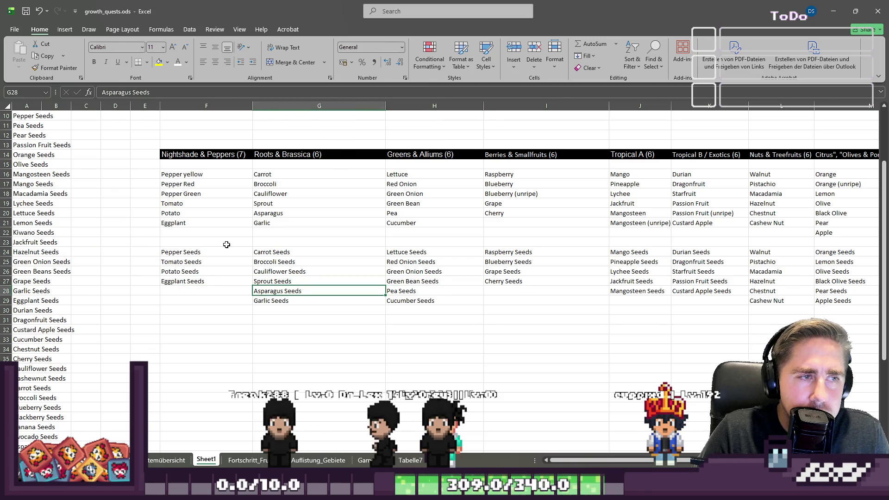
key("Right")
key("Right")
key("Right")
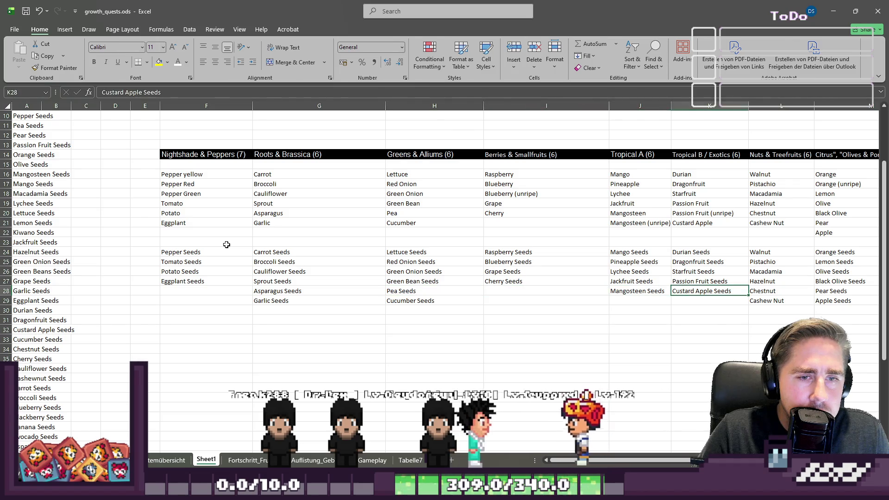
key("Right")
key("Right")
key("Left")
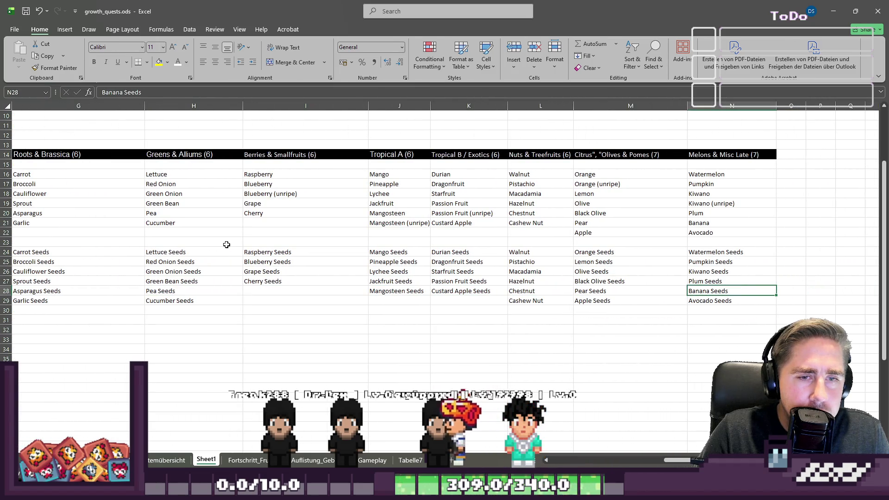
key("ctrl+shift+Left")
key("Left")
key("Left")
key("Left")
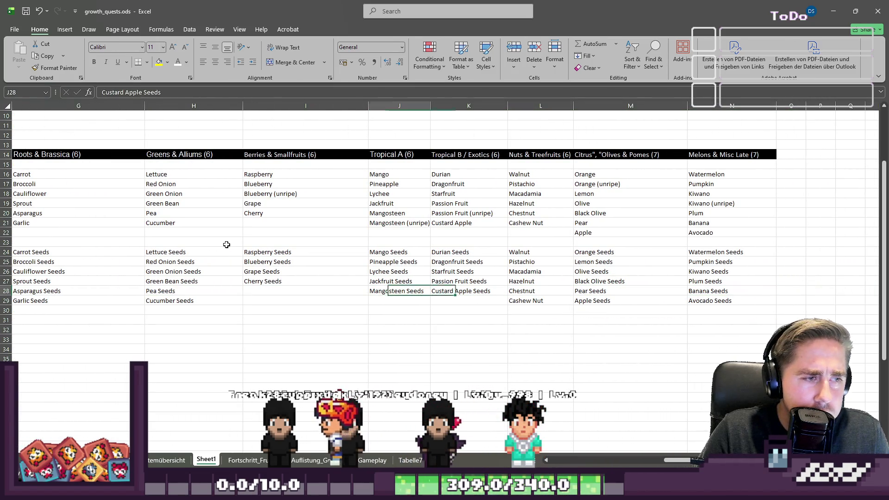
key("Right")
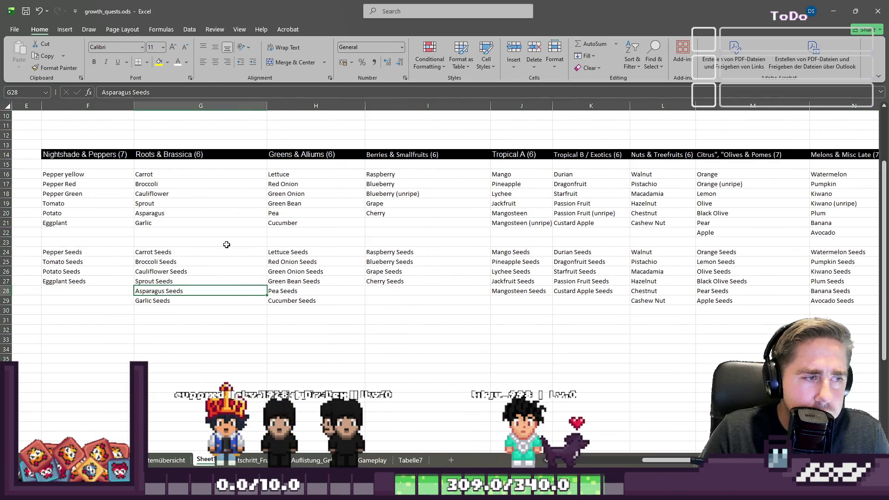
key("shift+Right")
key("shift+Left")
key("shift+Down")
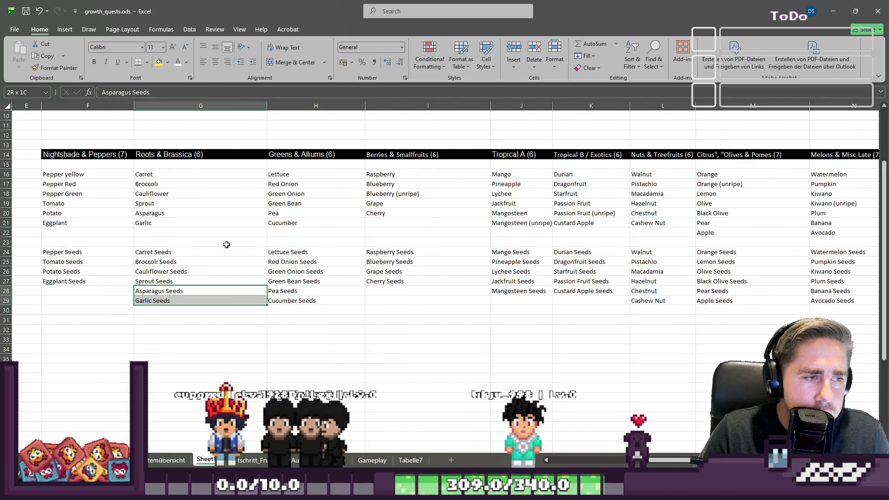
Step: Paste Asparagus and Garlic Seeds into G31 below the table
key("Down")
key("Down")
key("Down")
key("ctrl+v")
key("Up")
key("Up")
key("Right")
scroll(226, 244, "down", 15)
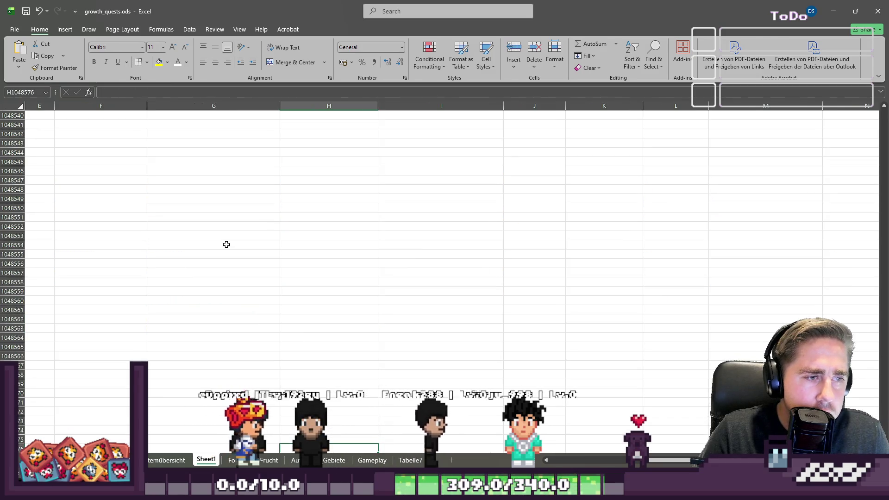
scroll(227, 245, "up", 9)
Step: Copy Pea and Cucumber Seeds and paste them under Garlic Seeds in the new list
key("shift+Up")
key("ctrl+c")
scroll(241, 232, "up", 2)
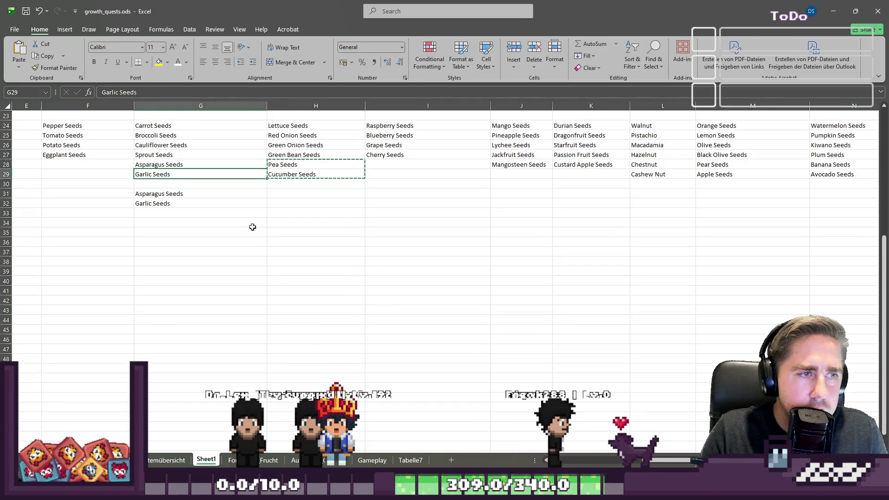
key("Down")
key("Down")
key("Down")
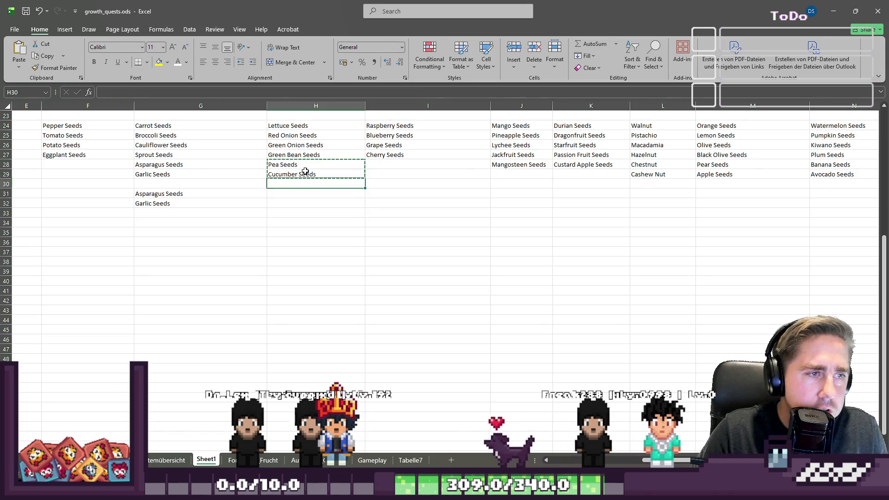
key("Up")
key("Left")
key("Down")
key("Down")
key("ctrl+v")
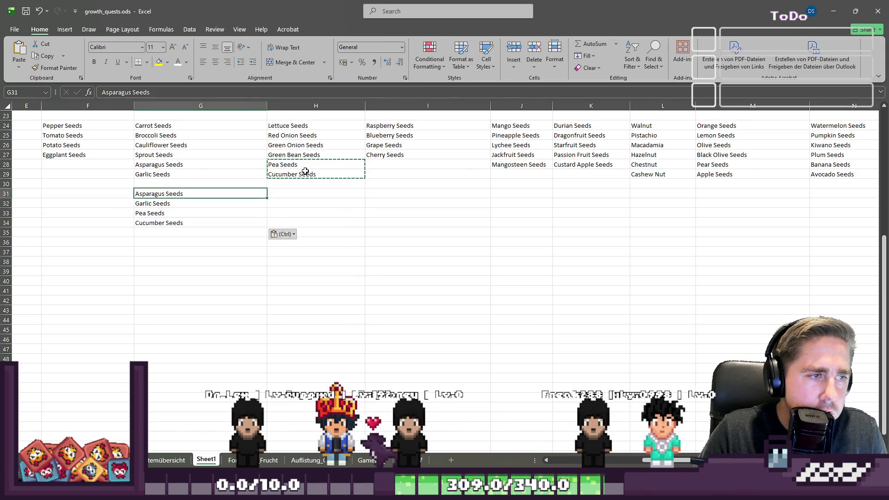
Step: Clear the leftover seed cells from rows 28–29
key("shift+Right")
key("Up")
key("Up")
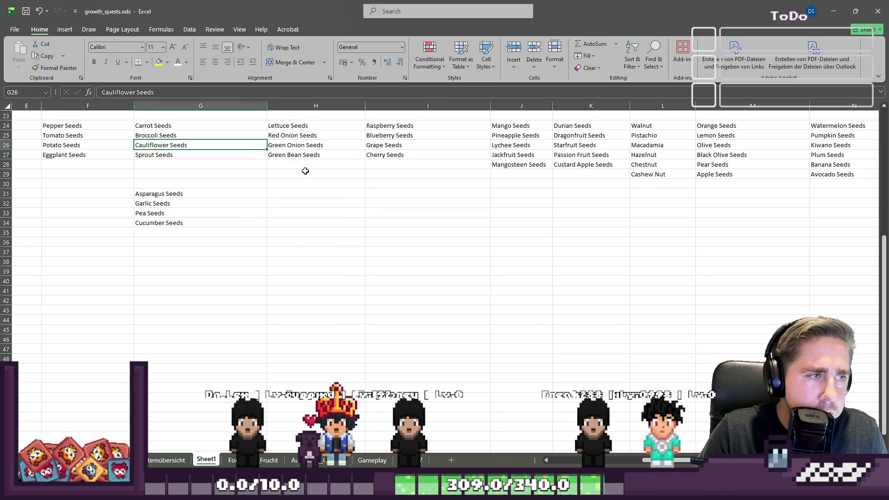
key("Down")
key("Down")
key("Down")
scroll(305, 171, "up", 2)
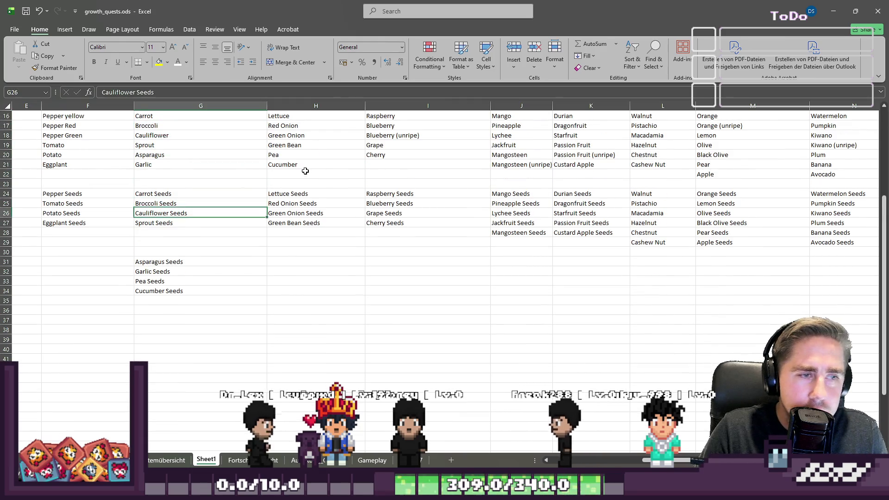
Step: Copy Mangosteen Seeds into J31 and Custard Apple Seeds into J32
key("Right")
key("Right")
key("Right")
key("Up")
key("Up")
key("Up")
key("ctrl+c")
key("Down")
key("Down")
key("Down")
key("ctrl+v")
key("Right")
key("Up")
key("Up")
key("Up")
key("ctrl+c")
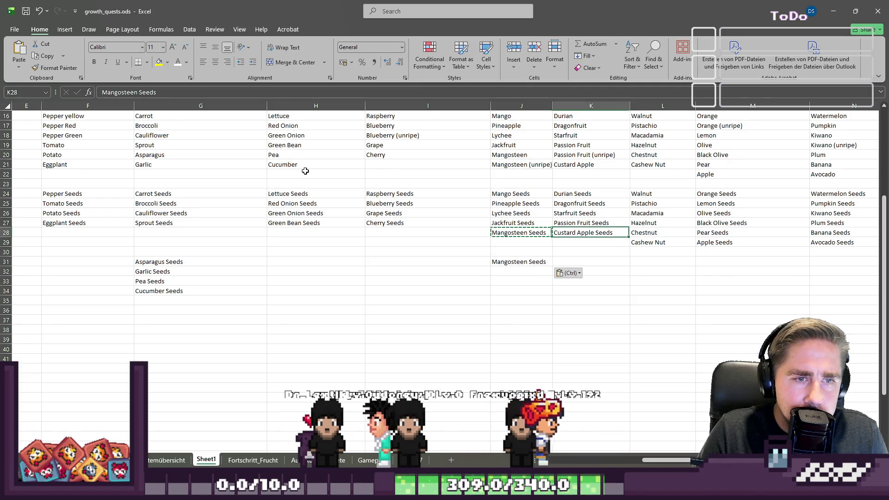
key("Down")
key("Left")
key("Down")
key("Down")
key("Down")
key("ctrl+v")
Step: Delete the original Mangosteen and Custard Apple entries and copy Chestnut and Cashew Nut
key("Up")
key("Up")
key("Up")
key("shift+Right")
key("Delete")
key("Right")
key("Right")
key("Down")
key("shift+Up")
key("ctrl+c")
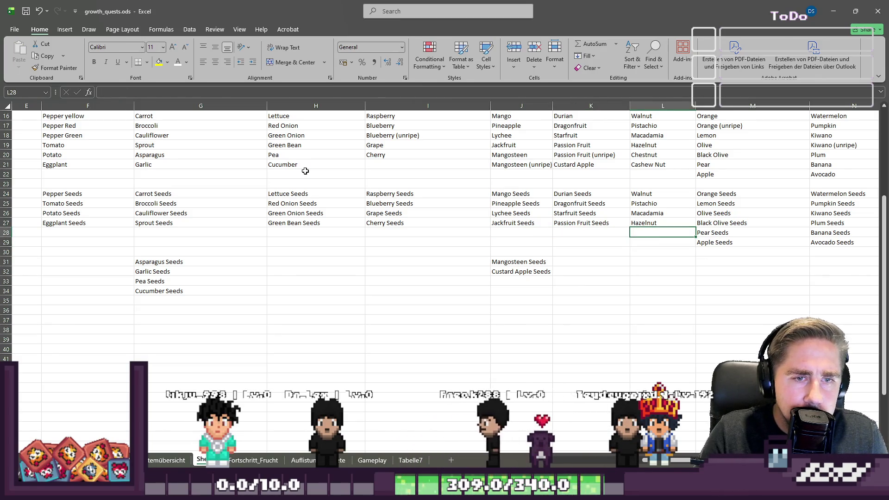
Step: Paste Chestnut and Cashew Nut into J33 and clear their original cells
key("Down")
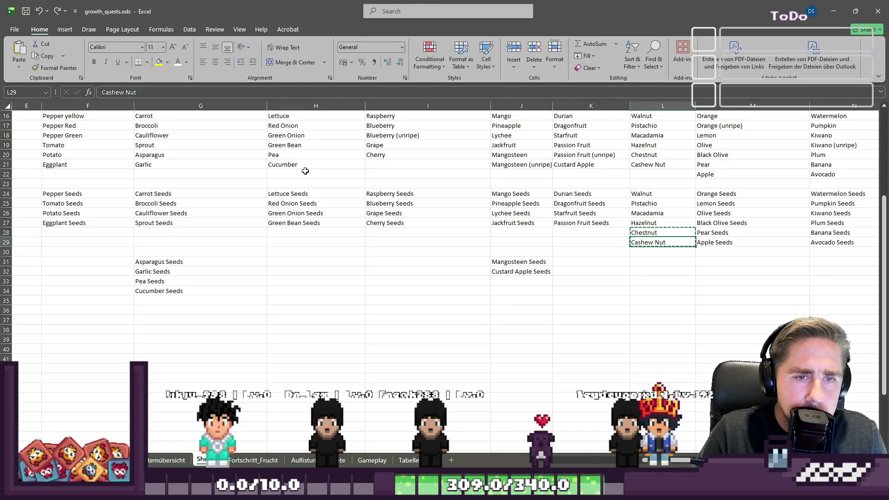
key("Up")
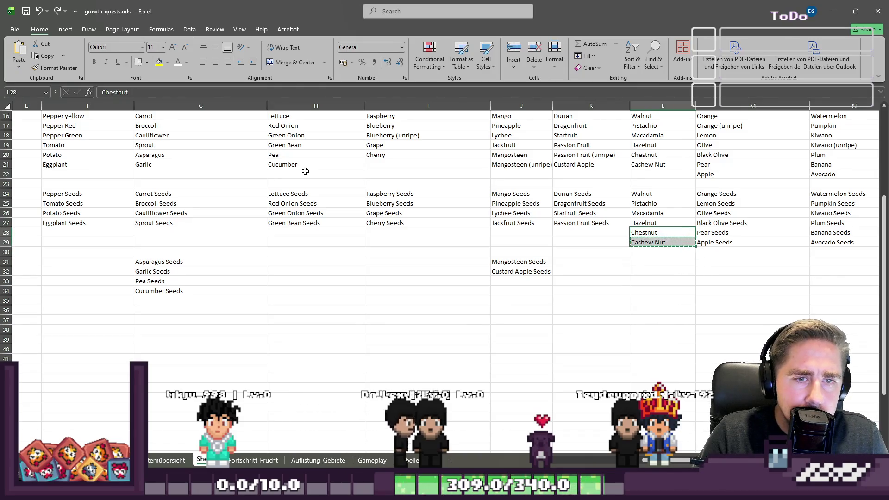
key("Left")
key("Left")
key("Down")
key("Down")
key("Down")
key("ctrl+v")
key("Up")
key("Up")
key("Up")
key("Up")
key("Right")
key("Right")
key("shift+Down")
key("Delete")
Step: Copy Pear and Apple Seeds into L31:L32
key("Right")
key("shift+Down")
key("ctrl+c")
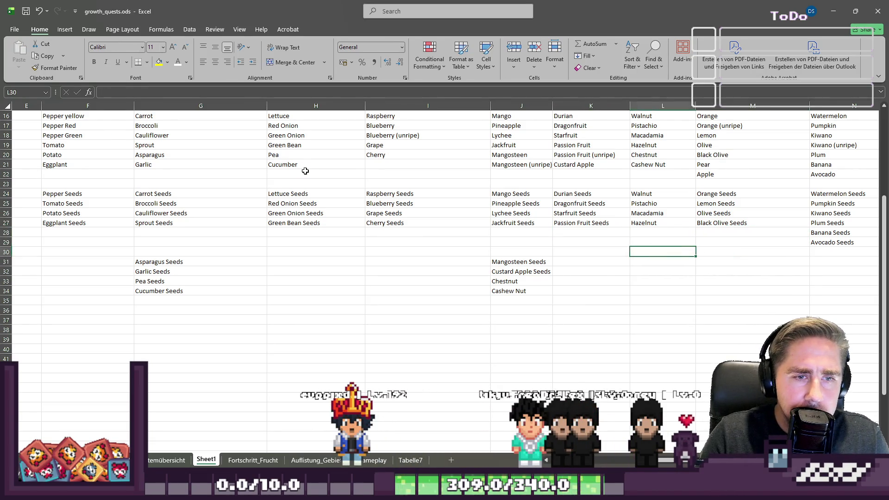
key("Right")
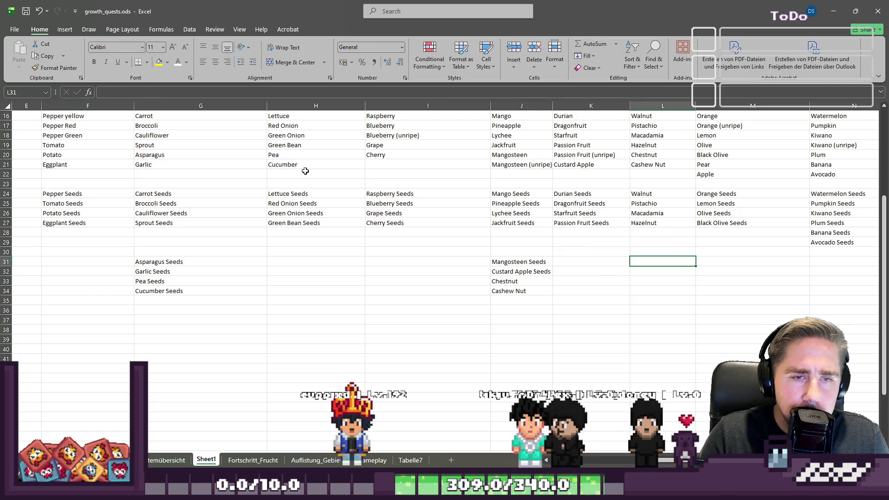
key("ctrl+z")
key("Down")
key("Down")
key("Down")
key("Left")
key("ctrl+v")
Step: Copy Banana and Avocado Seeds and select the leftover seed entries in row 28
key("Right")
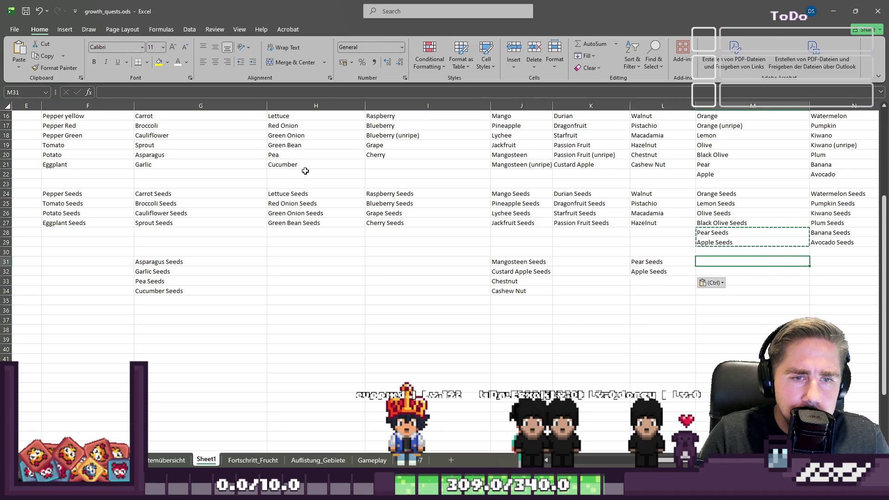
key("Right")
key("Up")
key("Up")
key("shift+Up")
key("ctrl+c")
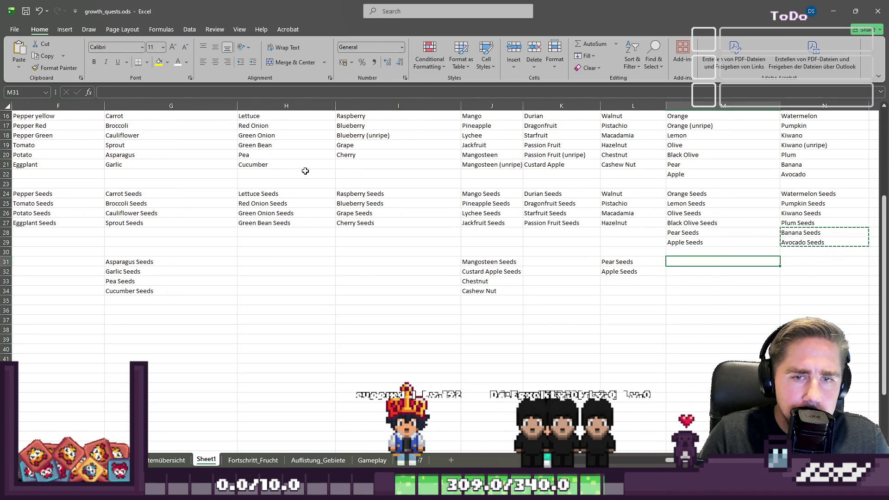
key("Up")
key("Left")
key("shift+Right")
key("shift+Right")
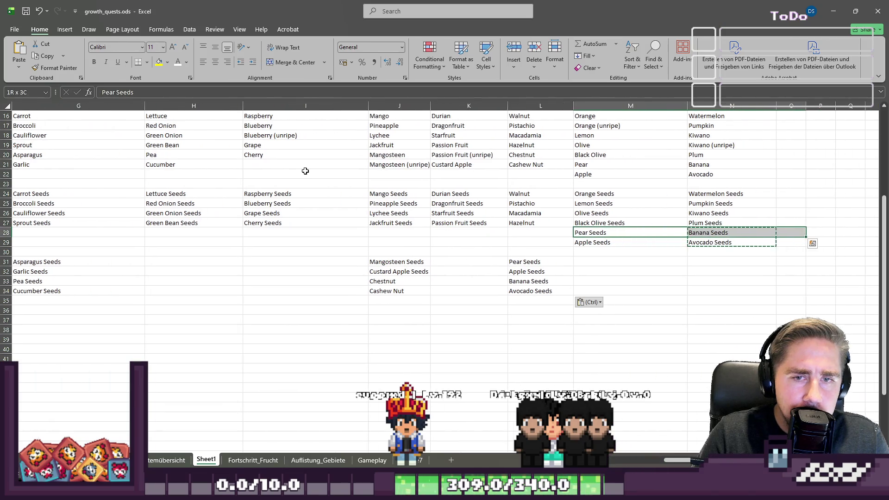
key("ctrl+z")
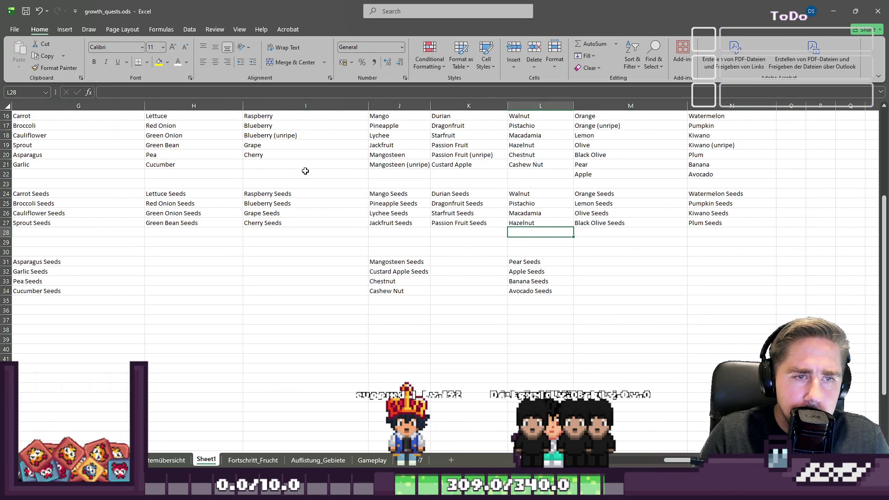
Step: Return to the Chestnut entry in J33 and select Chestnut and Cashew Nut
key("Home")
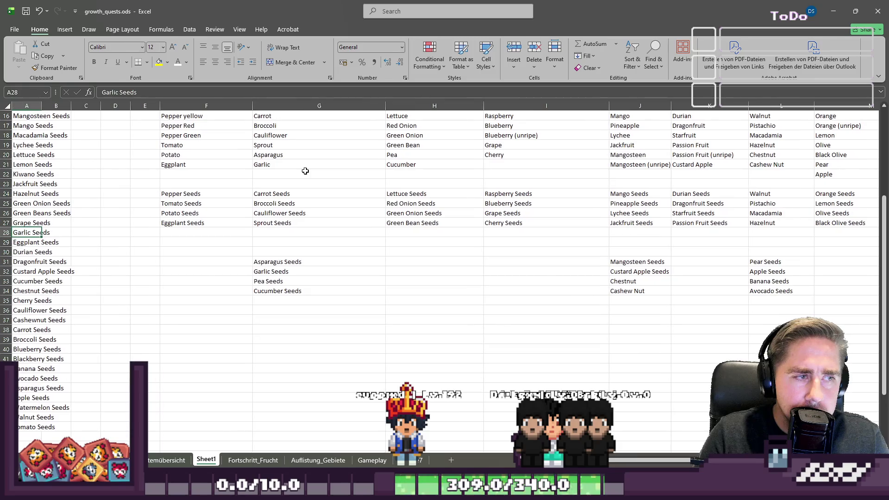
key("Right")
key("Right")
key("Right")
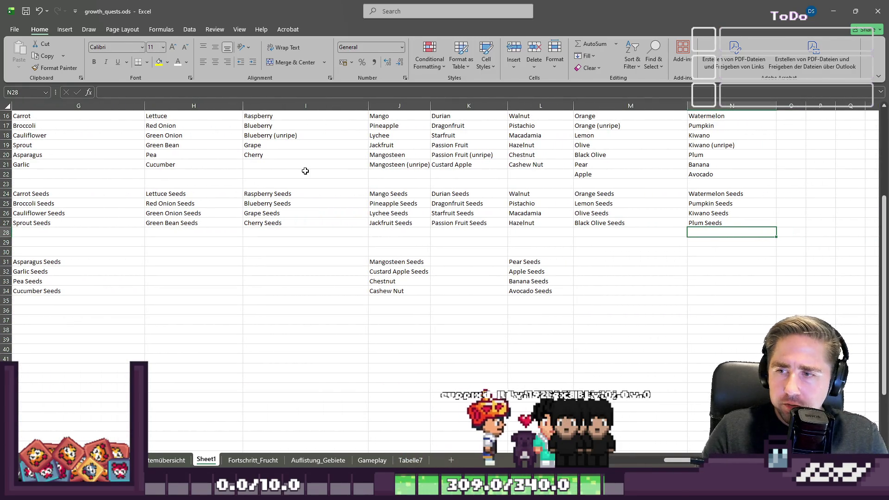
key("Left")
key("Left")
key("Left")
key("Down")
key("Down")
key("Down")
key("Down")
key("Down")
key("Left")
key("ctrl+q")
Step: Move Chestnut and Cashew Nut via K33:K34 into L33:L34
key("Escape")
key("shift+Up")
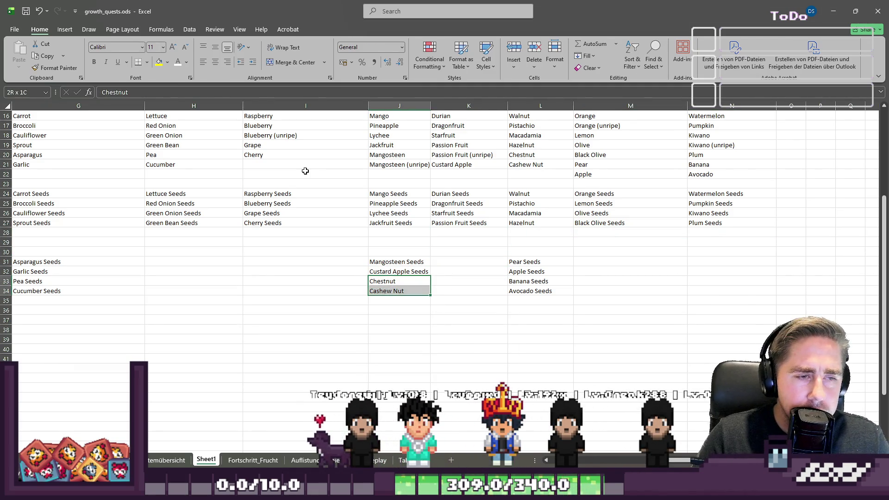
key("Right")
key("ctrl+z")
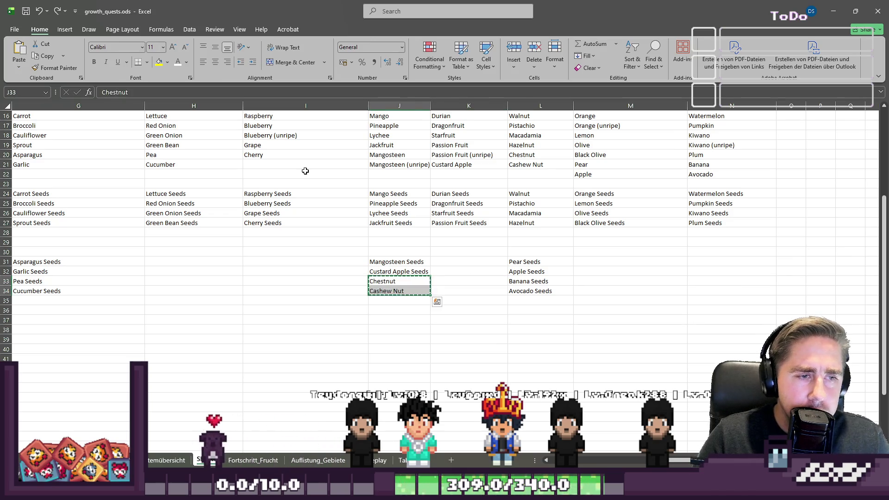
key("ctrl+v")
key("Right")
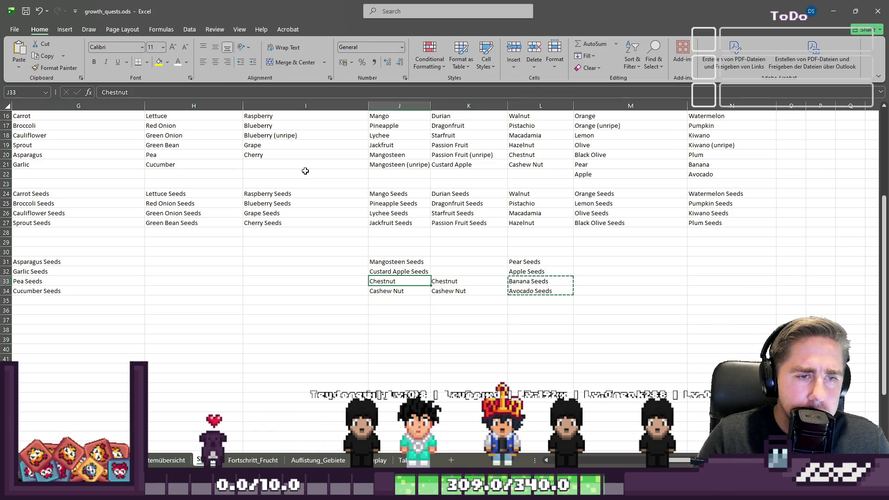
key("shift+Down")
key("ctrl+c")
key("Right")
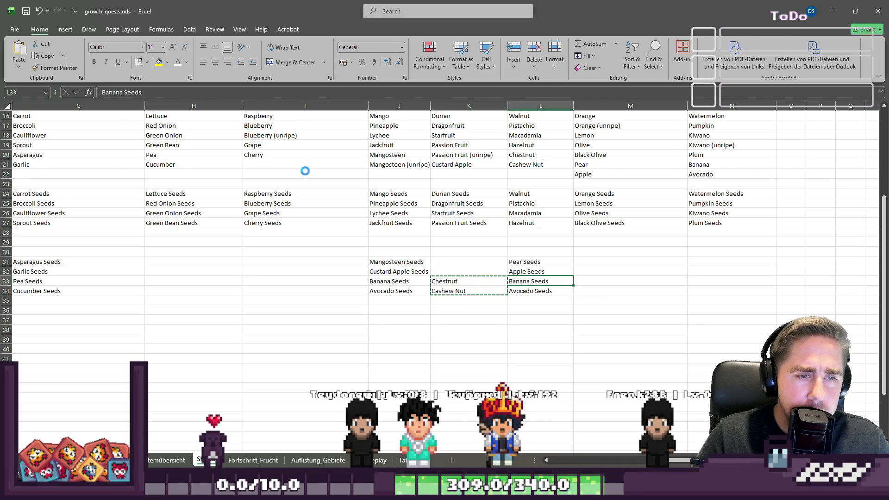
key("ctrl+v")
Step: Clear the temporary Chestnut and Cashew Nut copies from K33:K34 and check the list
key("Up")
key("Left")
key("Left")
key("Down")
key("Right")
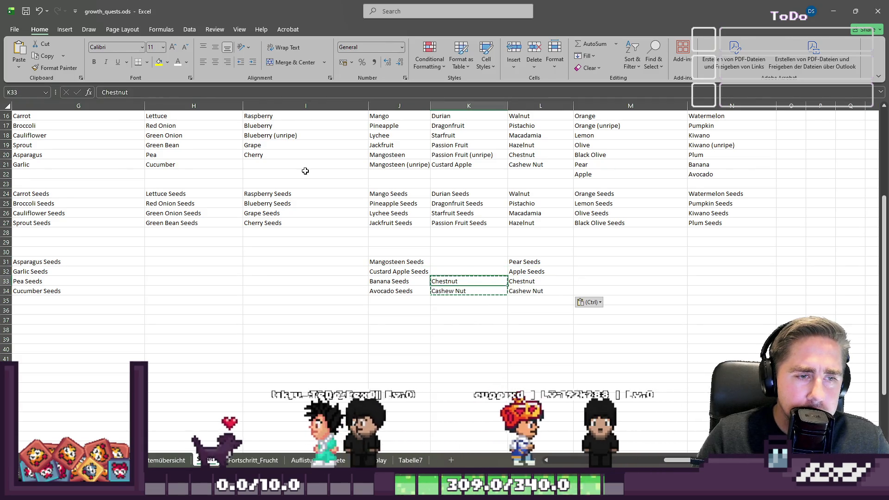
key("shift+Down")
key("Delete")
key("Up")
key("Up")
key("Right")
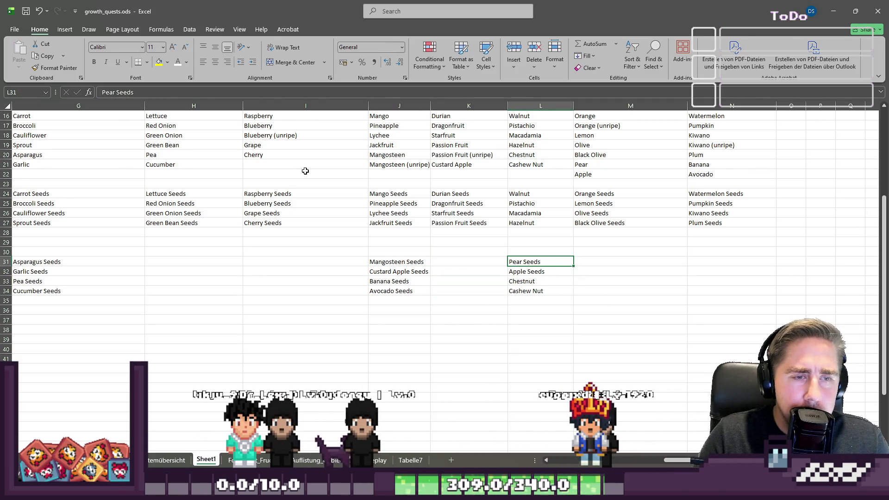
key("Down")
key("Down")
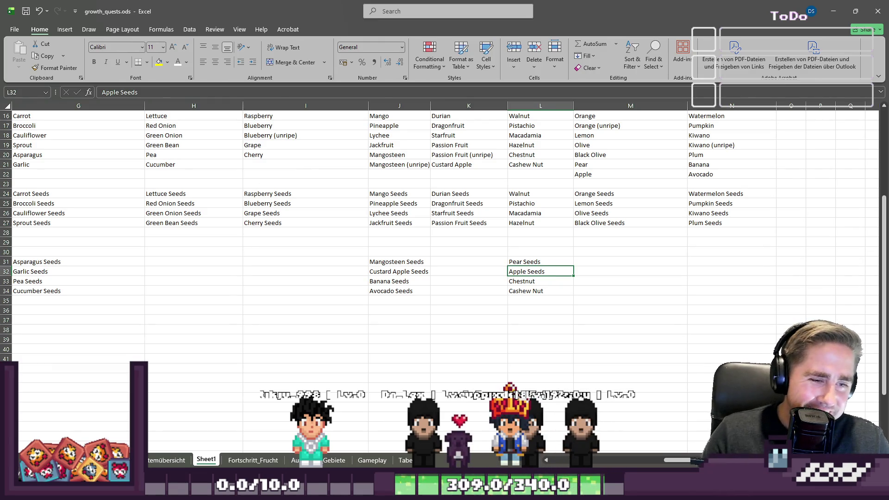
Step: Briefly check the Godot editor, then switch Excel to the quest overview sheet
mouse_move(583, 490)
mouse_move(504, 440)
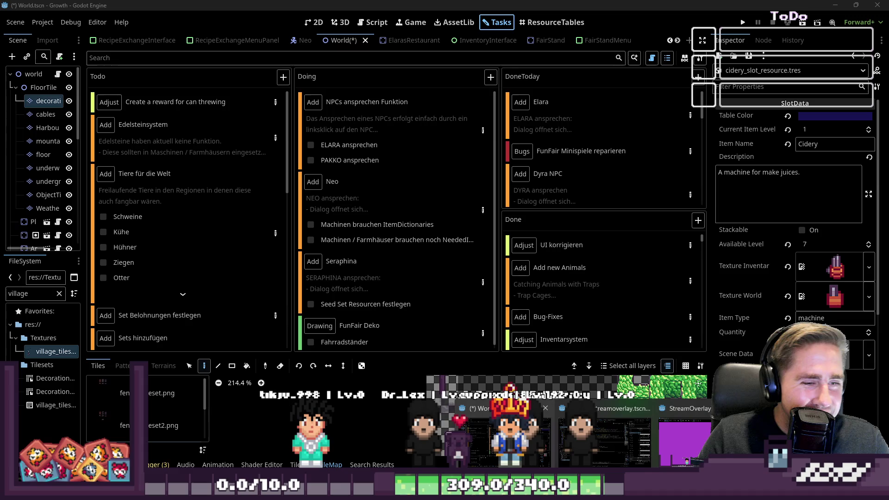
left_click(547, 439)
scroll(211, 167, "down", 5)
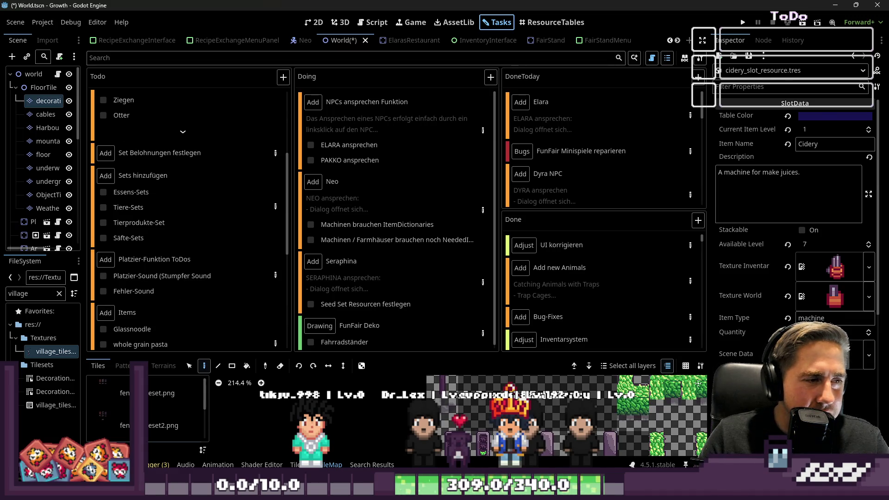
left_click(835, 6)
key("ctrl+Page_Down")
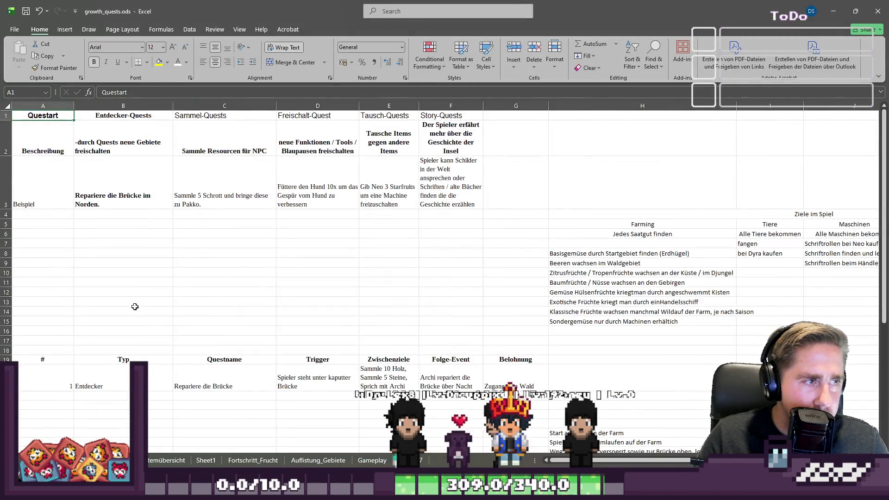
left_click(238, 196)
left_click(304, 191)
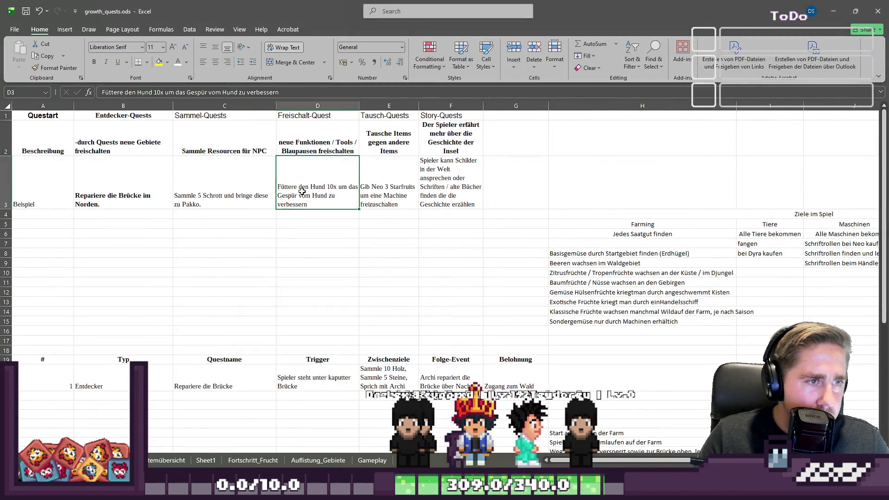
left_click(412, 188)
scroll(404, 211, "down", 1)
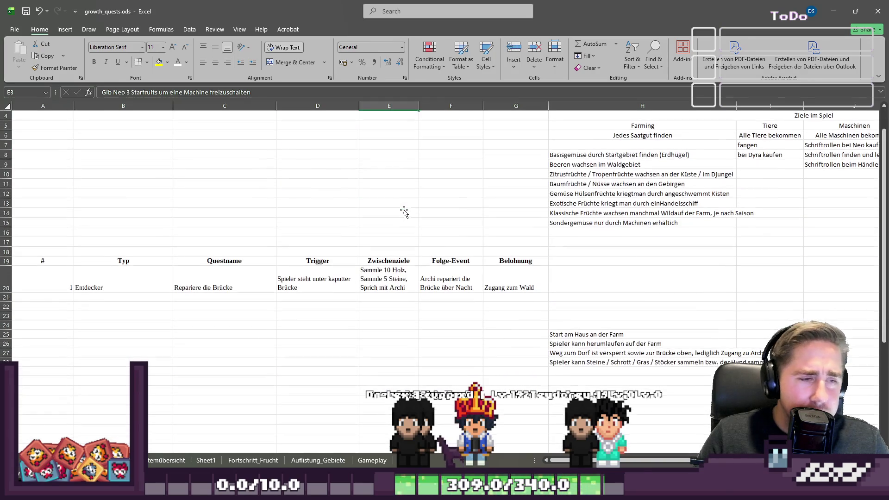
scroll(377, 278, "down", 1)
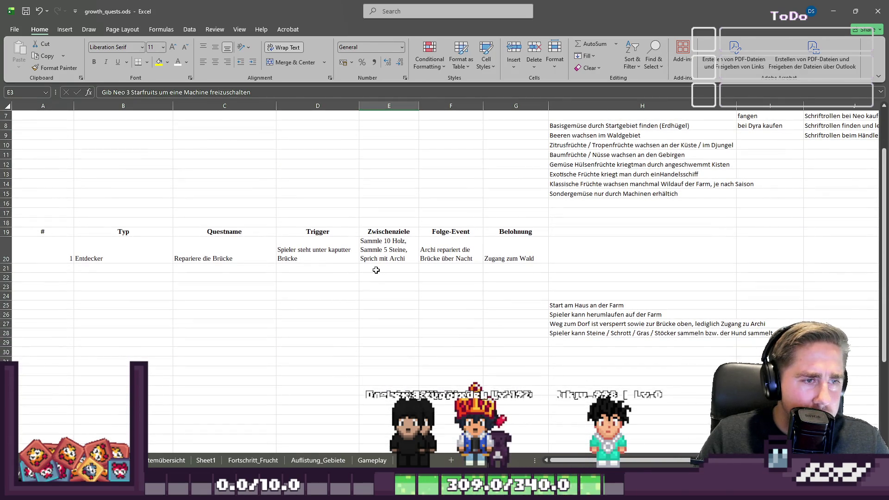
scroll(376, 270, "down", 1)
left_click_drag(582, 283, 588, 323)
scroll(579, 319, "up", 3)
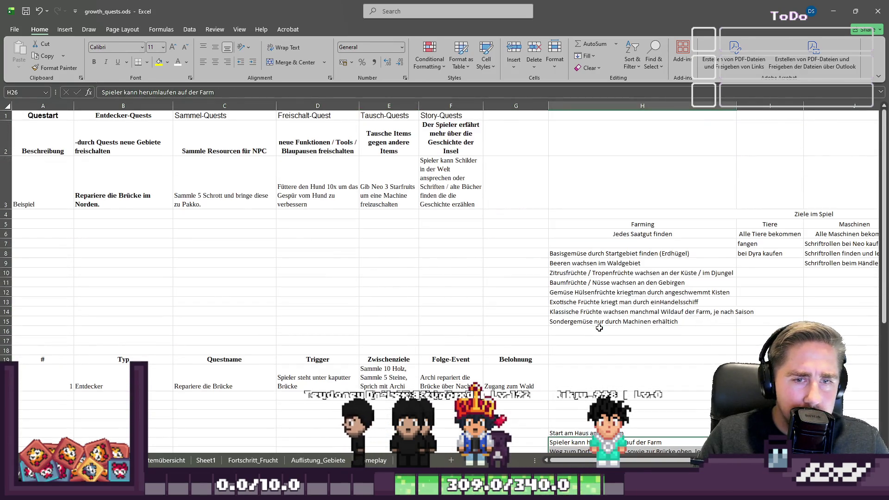
scroll(540, 320, "down", 2)
scroll(541, 319, "down", 4)
scroll(528, 311, "up", 6)
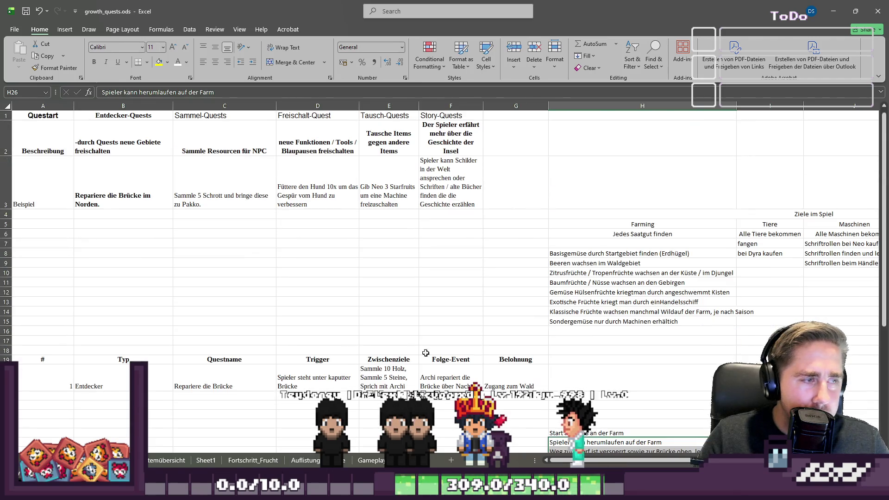
mouse_move(571, 460)
left_mouse_down()
mouse_move(668, 449)
mouse_move(574, 453)
left_mouse_up()
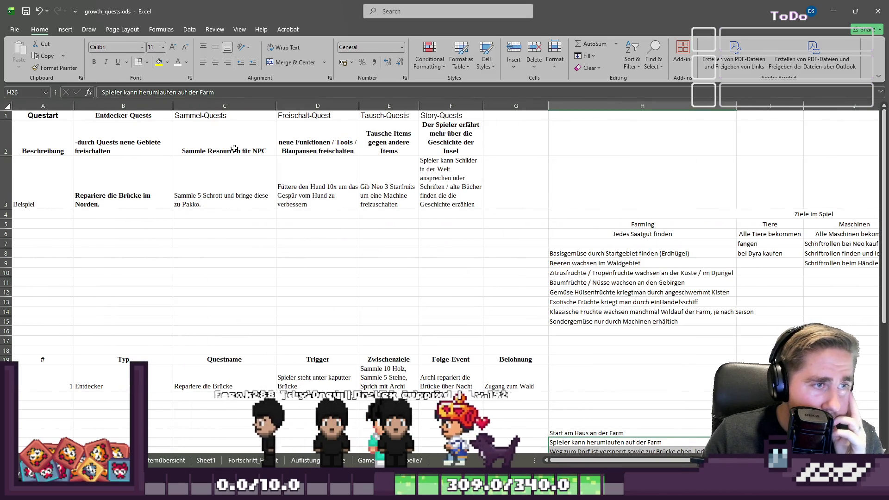
left_click(315, 145)
scroll(311, 256, "down", 15)
scroll(179, 384, "up", 10)
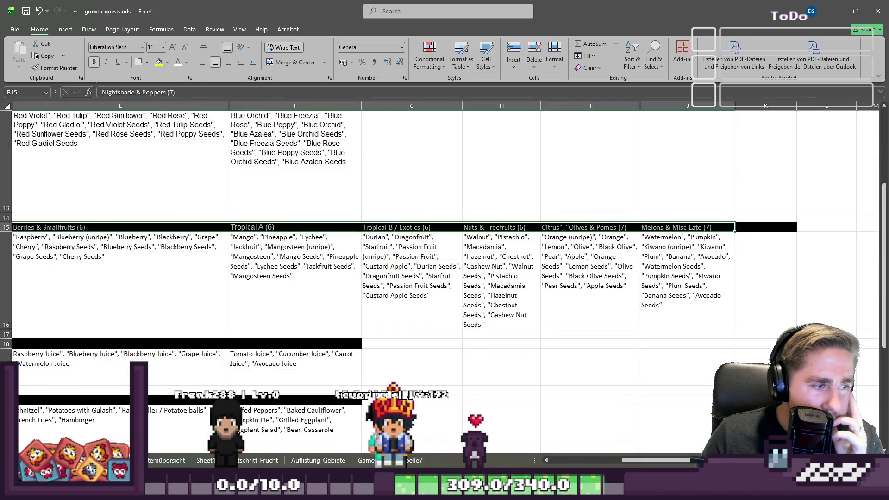
left_click(331, 462)
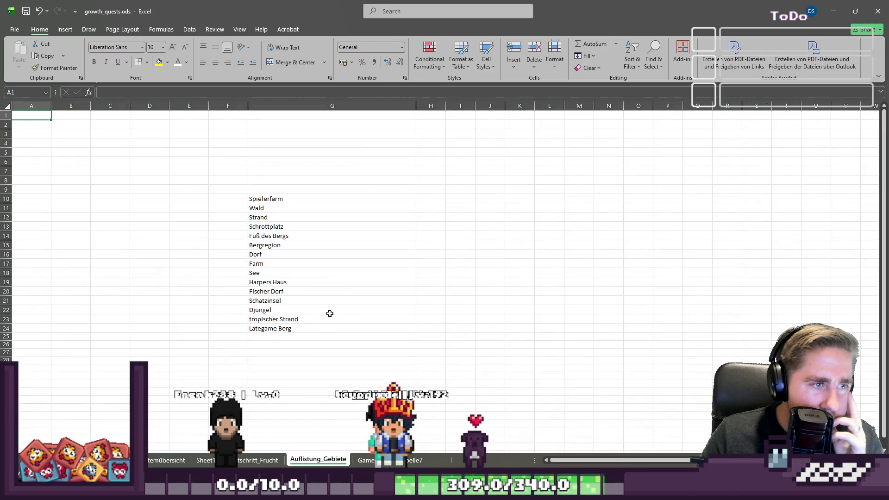
scroll(330, 313, "down", 16)
left_click(370, 462)
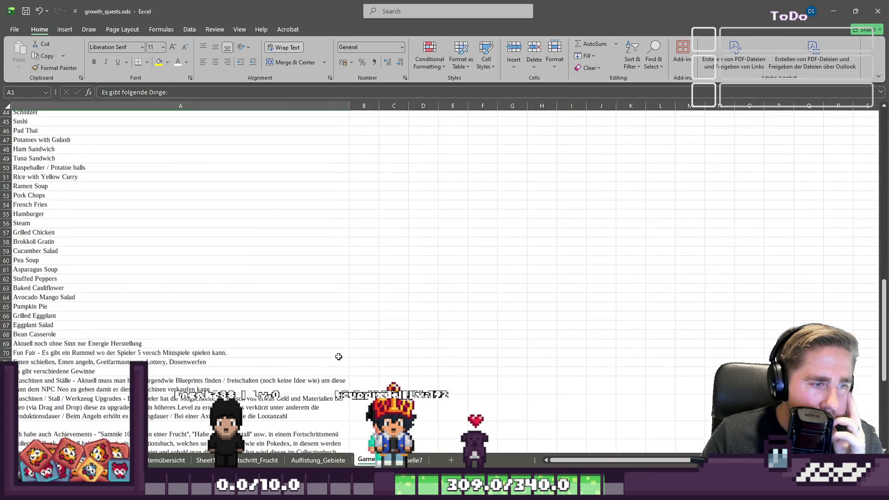
scroll(185, 278, "down", 10)
left_click(413, 459)
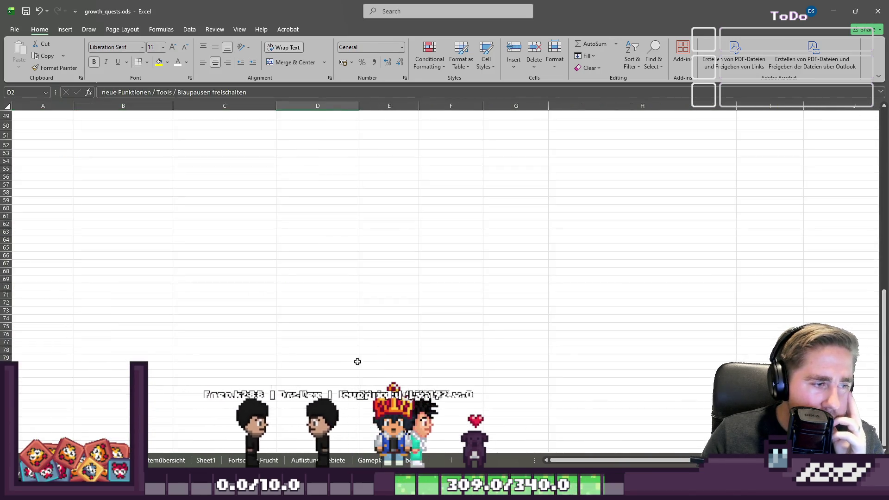
scroll(390, 331, "up", 12)
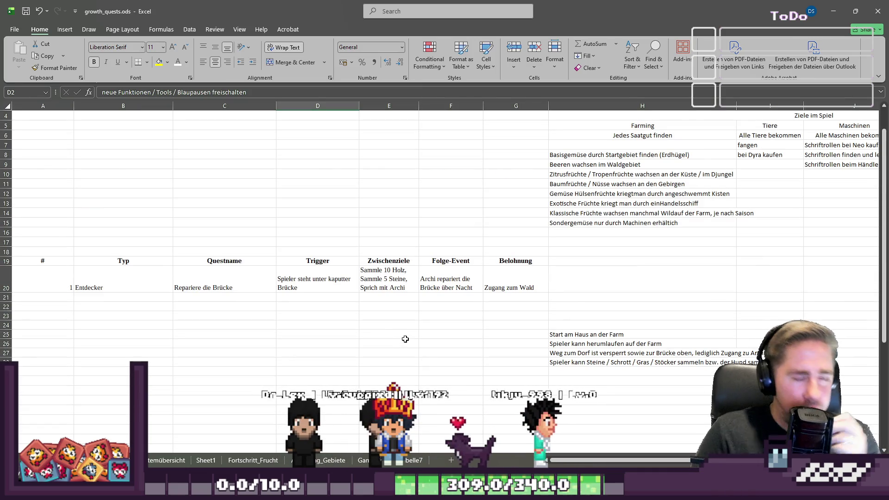
scroll(399, 369, "up", 1)
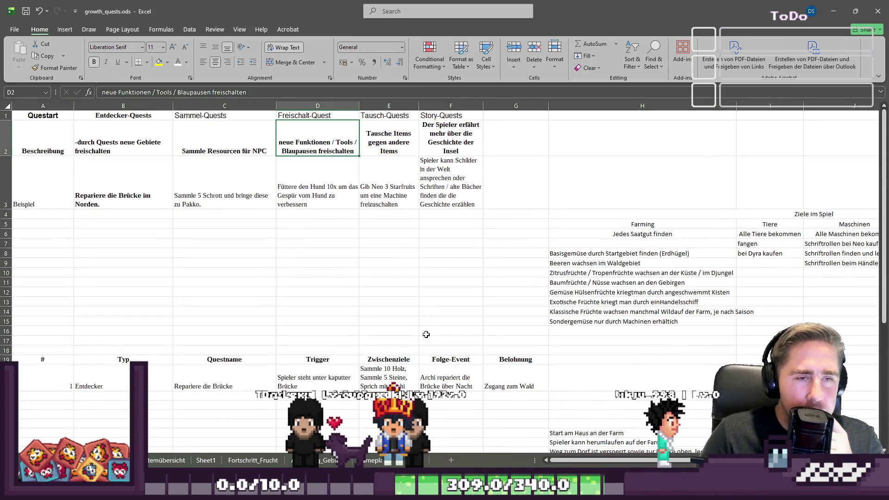
left_click(450, 330)
key("ctrl+Page_Up")
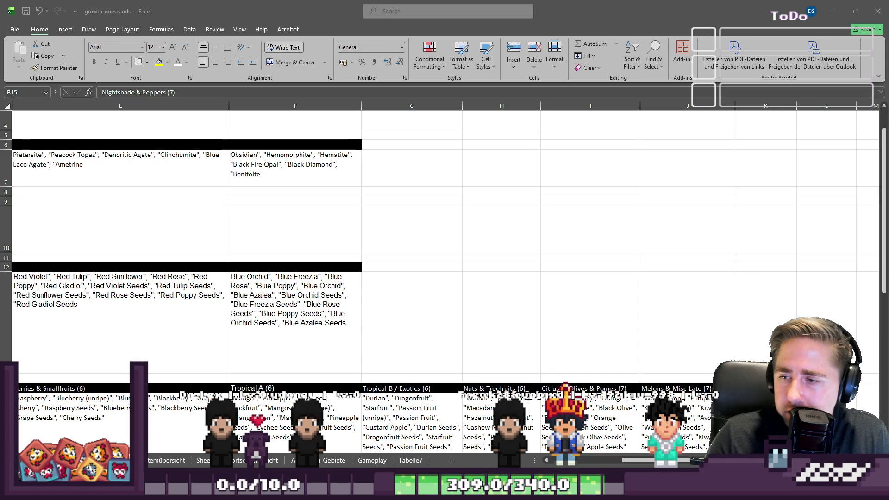
key("super+d")
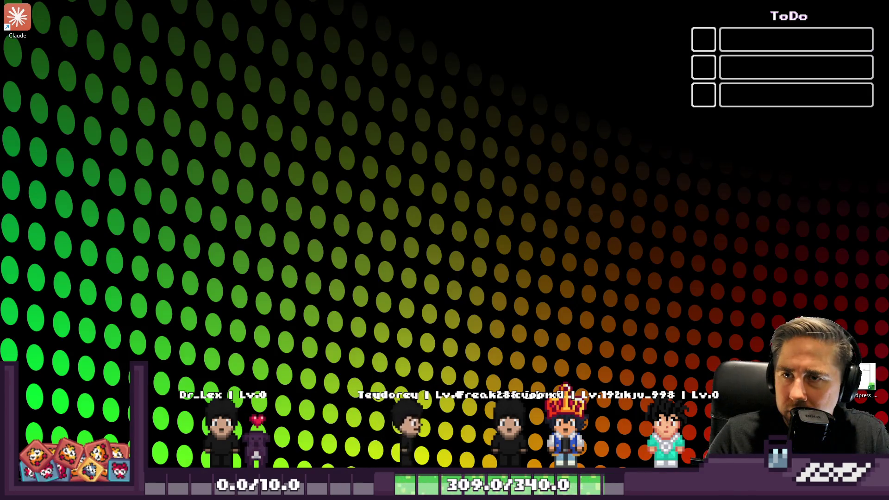
key("super+d")
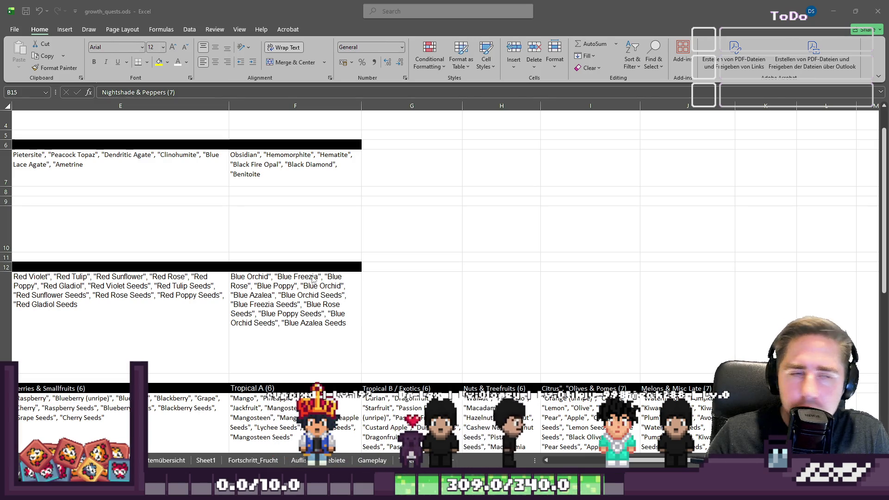
Step: Select the row 15 category headers, then move through Itemübersicht to Sheet1
scroll(316, 280, "down", 5)
scroll(310, 276, "up", 4)
scroll(305, 272, "down", 2)
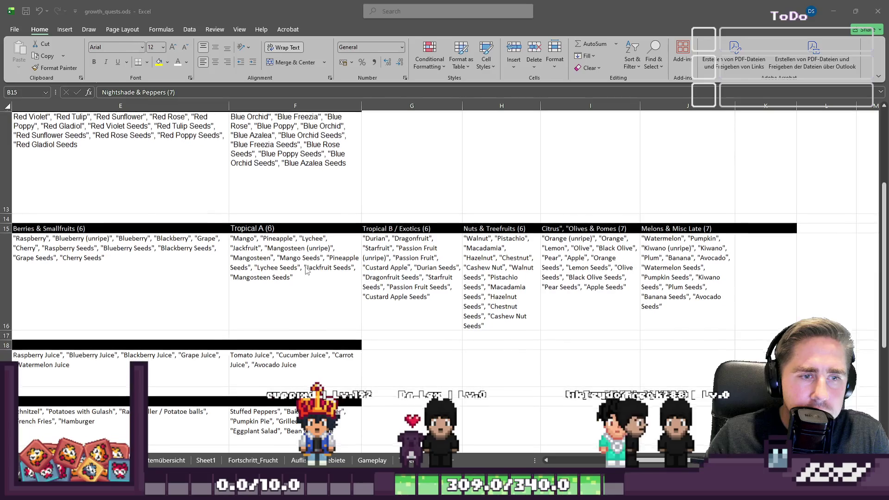
key("ctrl+shift+Right")
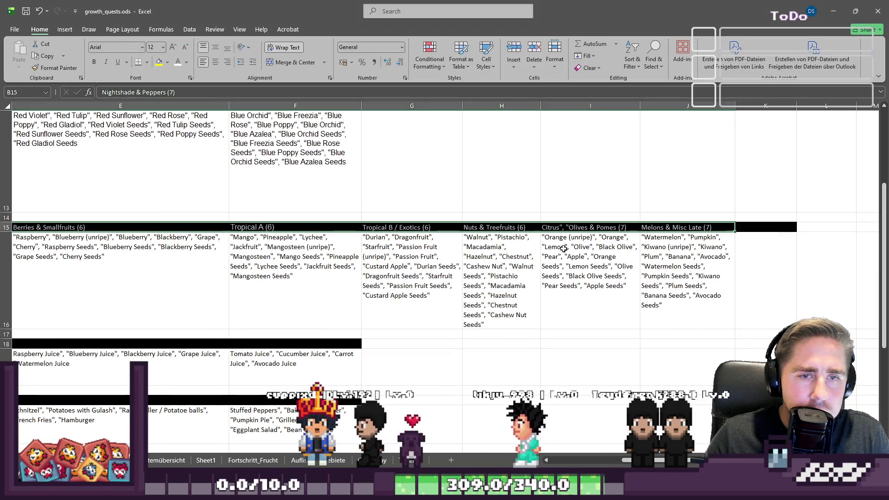
left_click(165, 460)
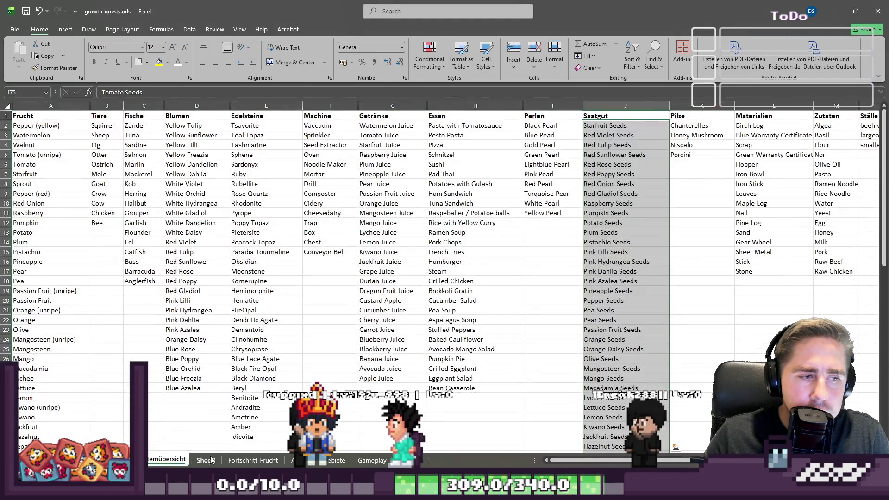
left_click(208, 462)
scroll(385, 339, "up", 2)
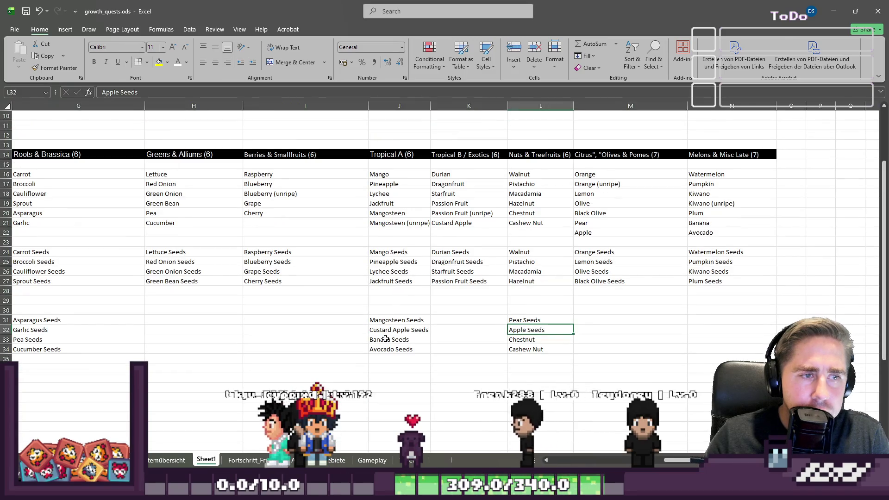
Step: Adjust the Sheet1 view and bring up the context menu for column H
left_click(612, 459)
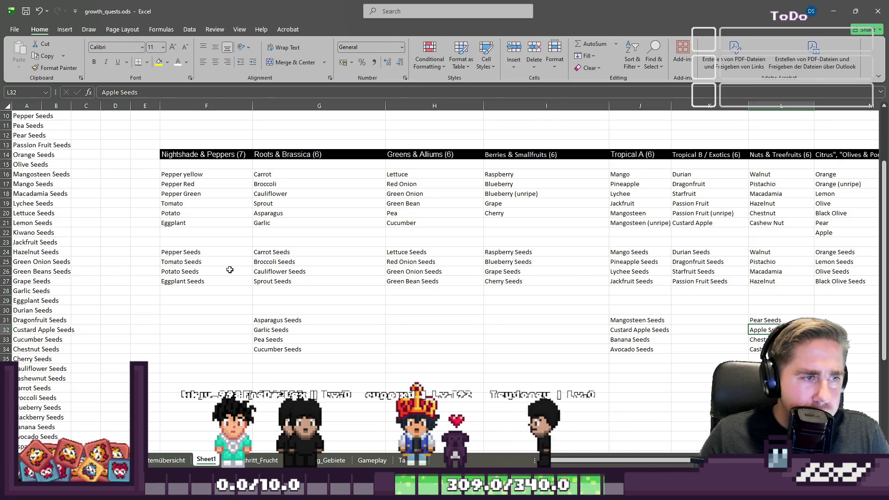
mouse_move(606, 465)
left_mouse_down()
mouse_move(648, 448)
mouse_move(555, 444)
left_mouse_up()
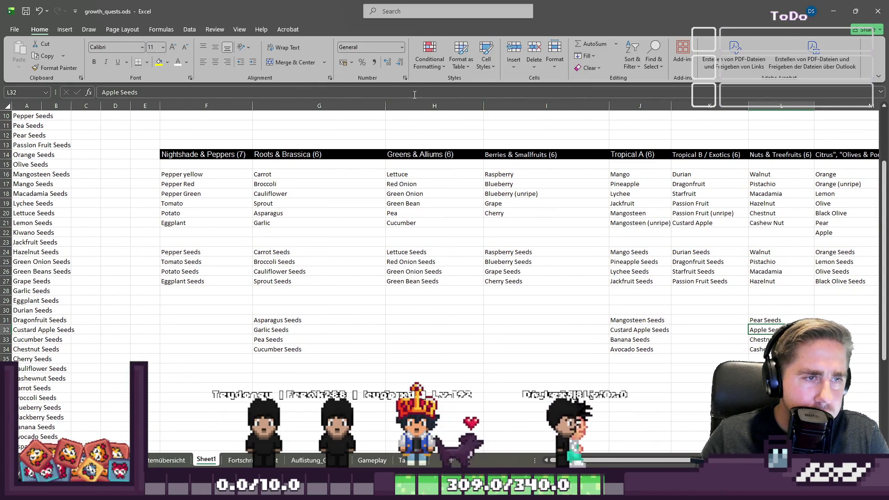
right_click(403, 106)
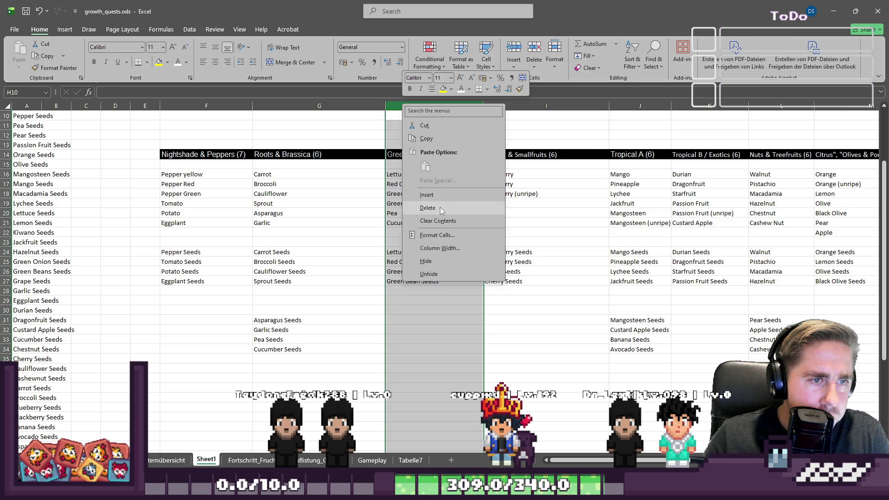
Step: Insert a blank column H and move Asparagus through Cucumber Seeds from G31:G34 into H24:H27
left_click(436, 194)
left_click(432, 224)
left_click_drag(278, 319, 276, 348)
left_click(422, 251)
type("Asparagus Seeds Garlic Seeds Pea Seeds Cucumber Seeds")
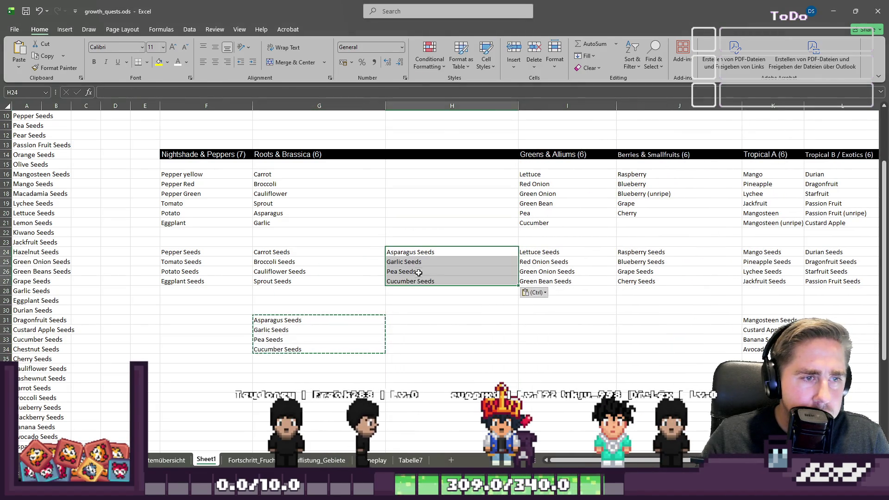
left_click_drag(307, 319, 309, 356)
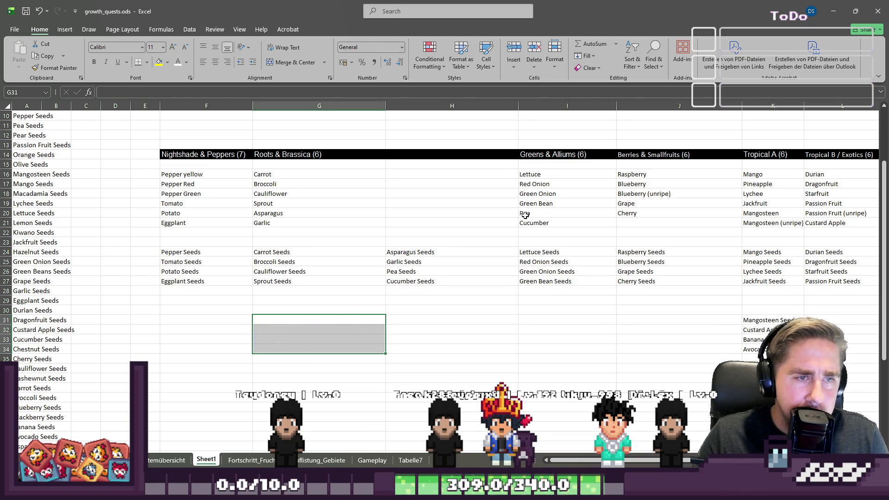
Step: Place Asparagus and Garlic in H16:H17 and Pea and Cucumber in H18:H19
left_click_drag(261, 212, 266, 223)
key("ctrl+c")
key("ctrl")
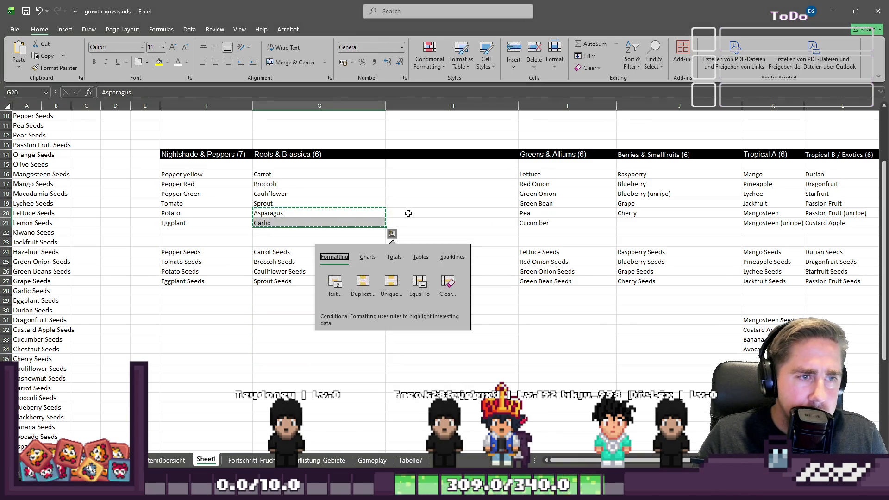
left_click(407, 184)
left_click(411, 175)
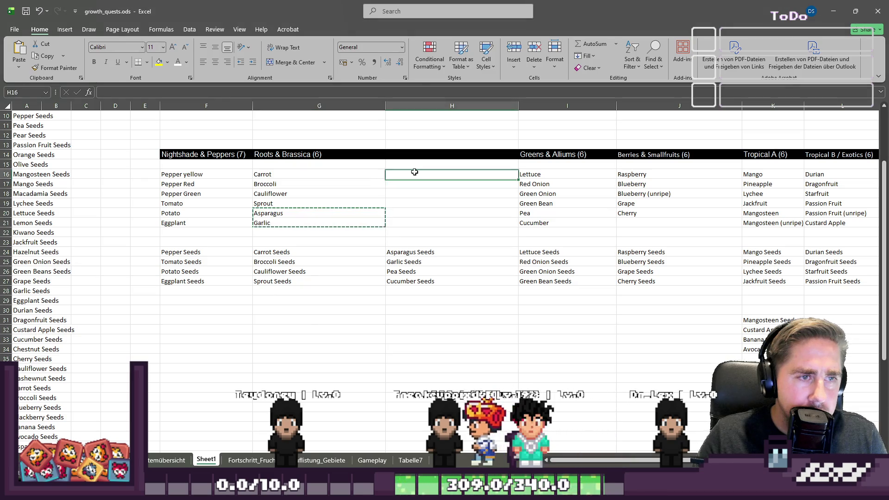
key("ctrl+v")
left_click_drag(527, 214, 529, 224)
key("ctrl+c")
left_click(457, 194)
key("ctrl+v")
Step: Delete the leftover Asparagus and Garlic from G20:G21 and review the rearranged lists
left_click(536, 224)
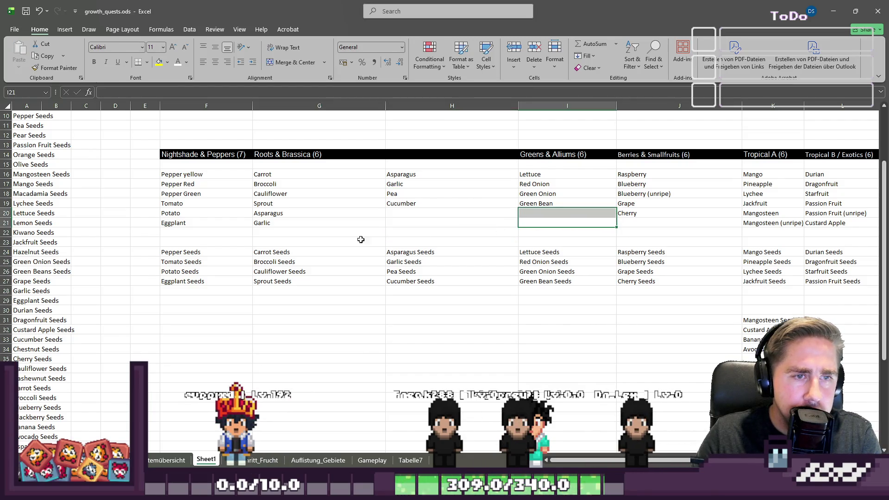
left_click_drag(263, 214, 264, 224)
key("Delete")
left_click_drag(203, 223, 204, 232)
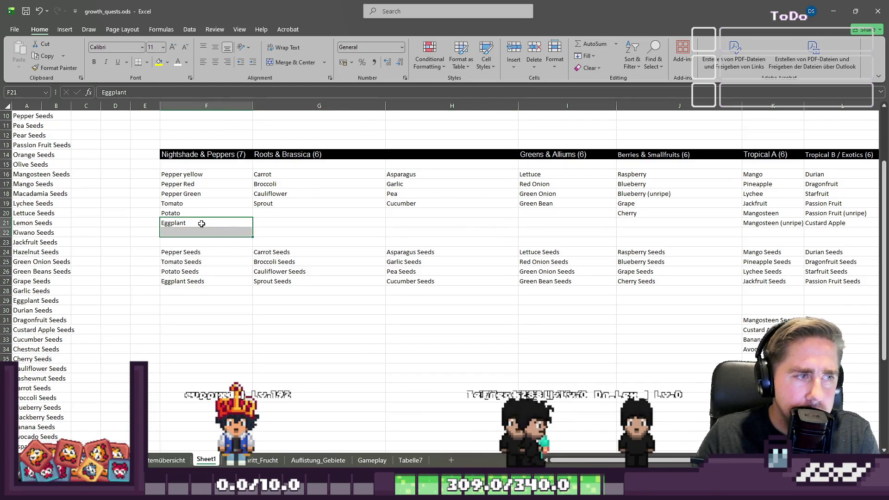
left_click_drag(185, 174, 197, 222)
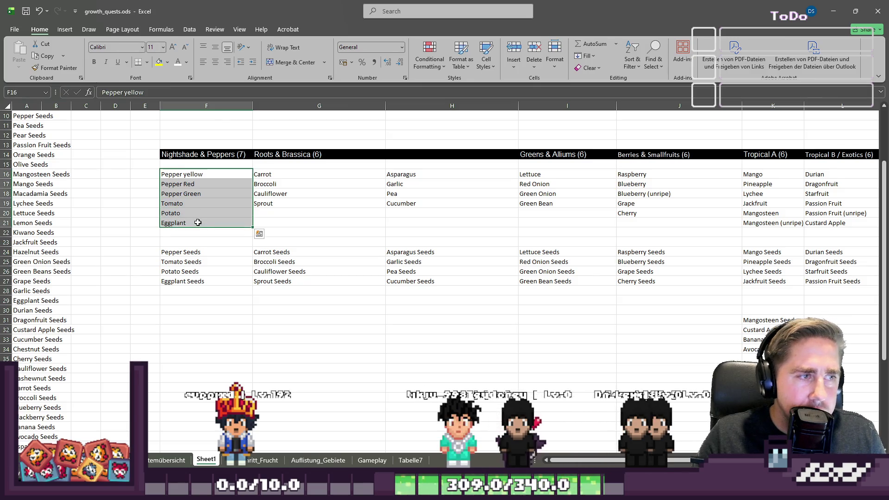
left_click(356, 261)
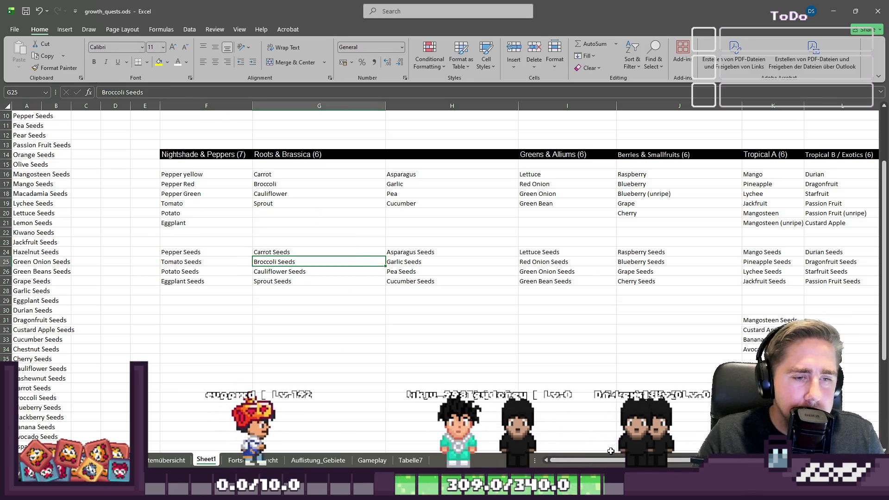
mouse_move(607, 454)
left_mouse_down()
mouse_move(648, 456)
mouse_move(722, 389)
left_mouse_up()
scroll(513, 364, "right", 5)
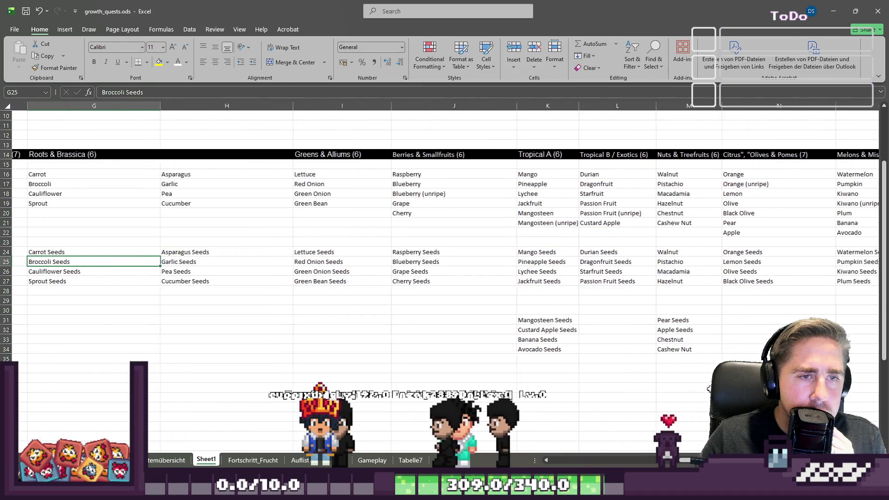
scroll(513, 364, "right", 2)
scroll(513, 364, "left", 4)
scroll(513, 364, "right", 1)
scroll(649, 378, "left", 2)
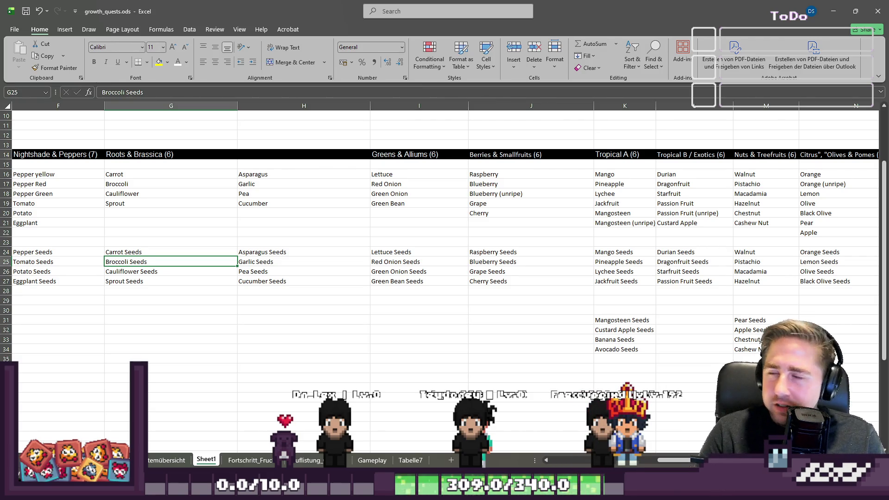
left_click(555, 301)
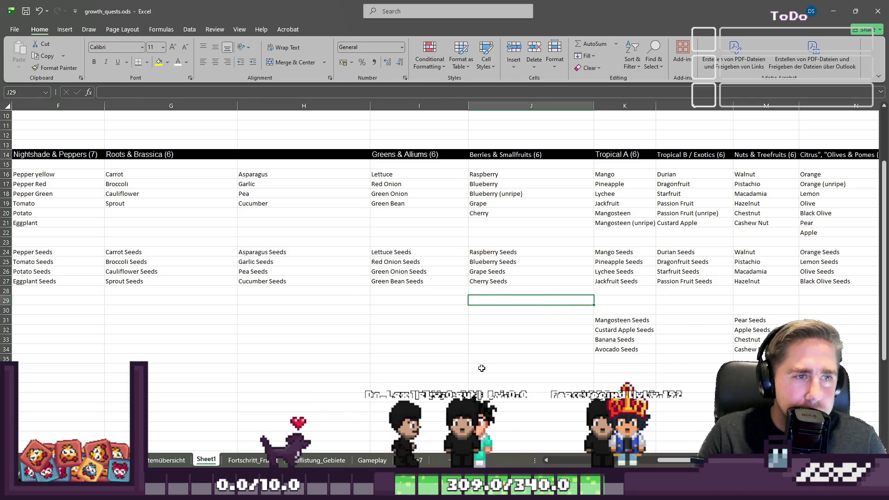
Step: Try inserting a blank column before Berries & Smallfruits and before Tropical A, undoing both
right_click(569, 157)
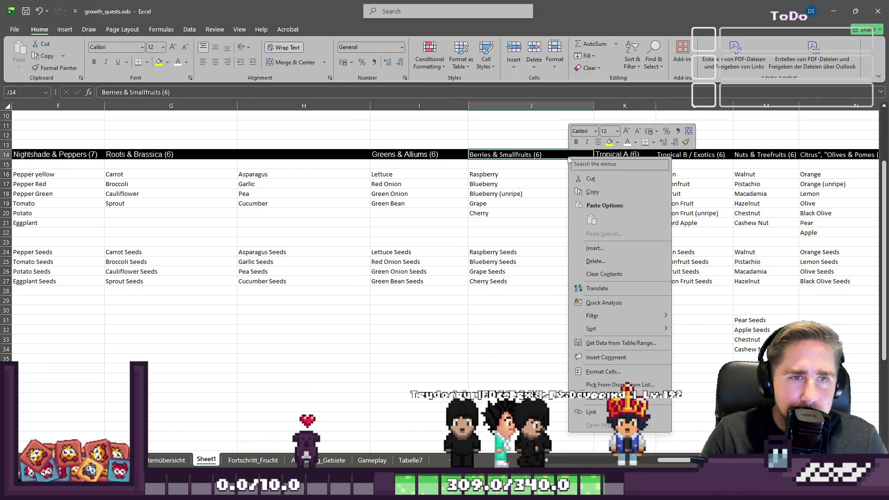
left_click(530, 117)
right_click(531, 106)
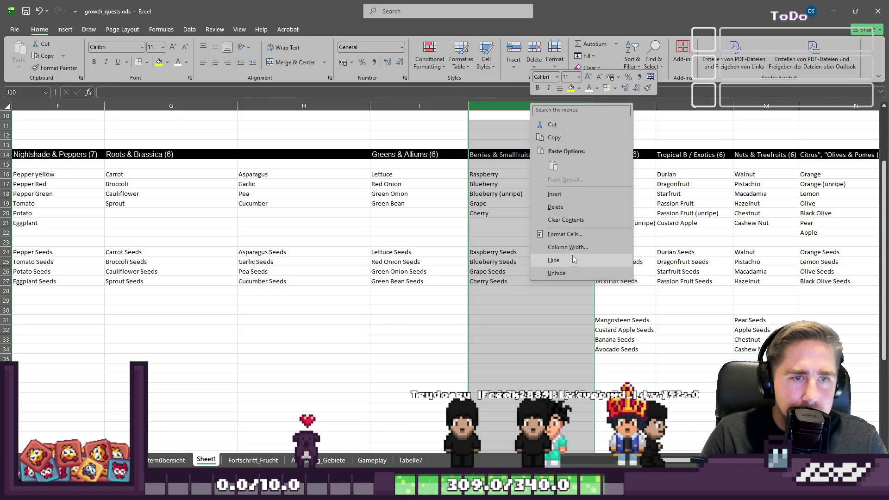
left_click(570, 193)
key("ctrl+z")
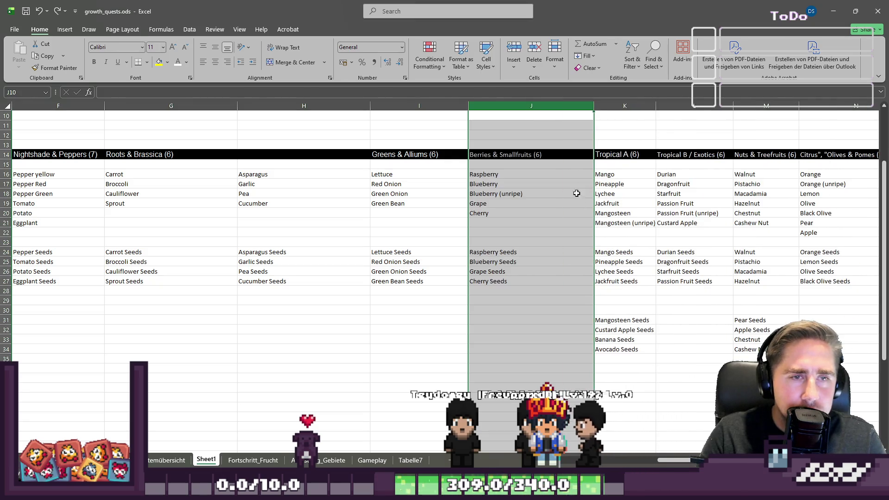
left_click(630, 105)
right_click(631, 106)
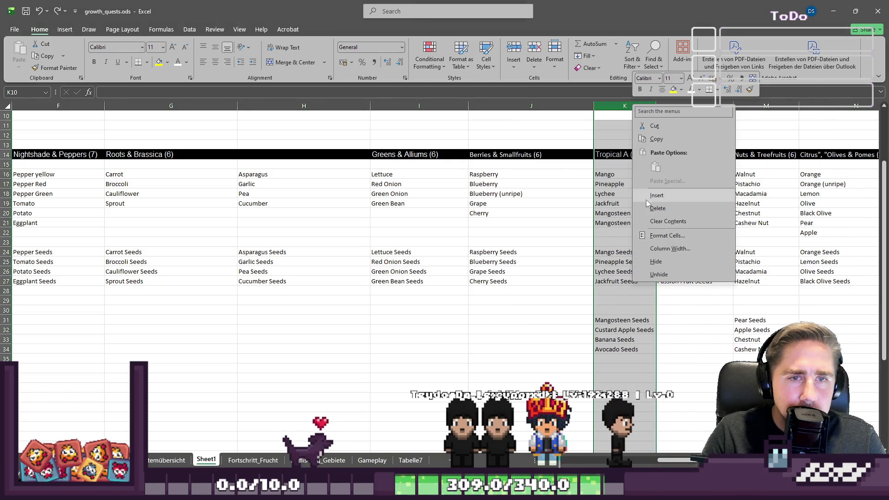
left_click(646, 202)
left_click_drag(745, 320, 745, 339)
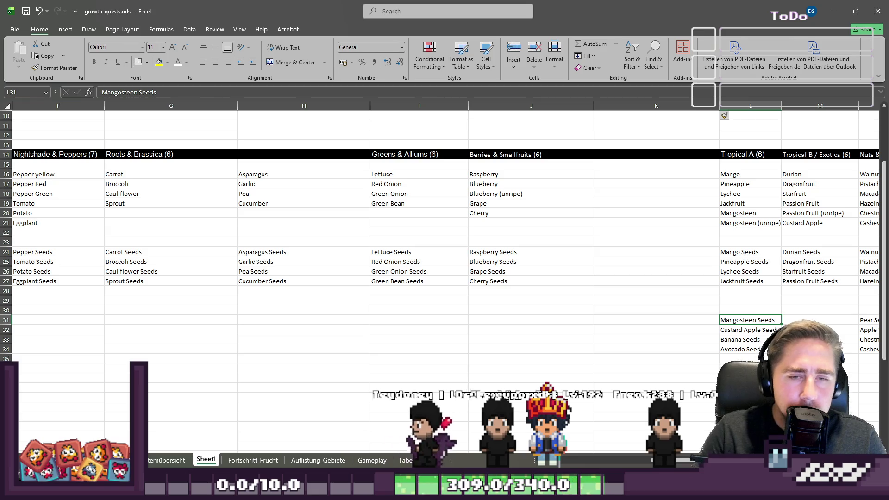
key("ctrl+z")
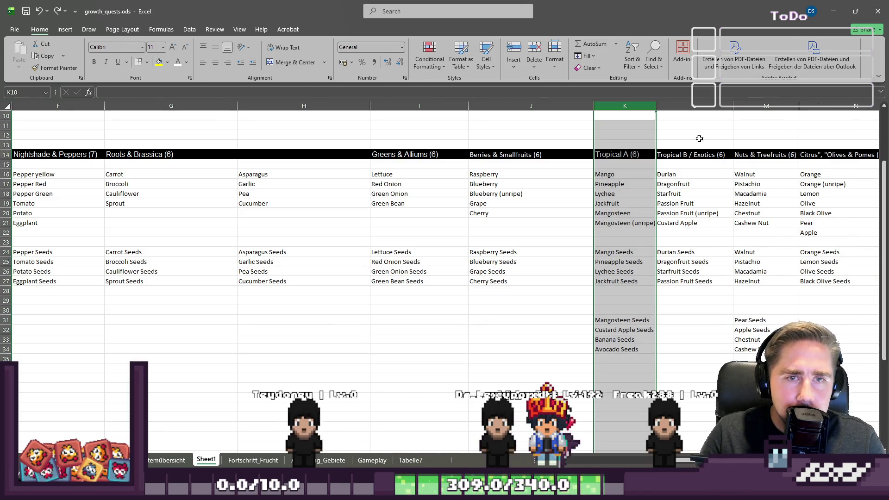
Step: Insert a blank column before Tropical B / Exotics and select the leftover seeds in K31:K34
left_click(704, 105)
right_click(704, 104)
left_click(729, 198)
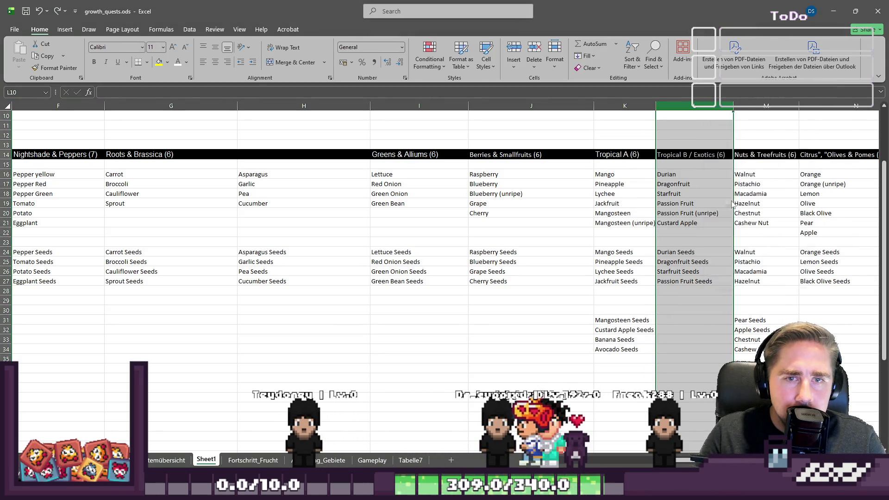
left_click_drag(682, 460, 697, 451)
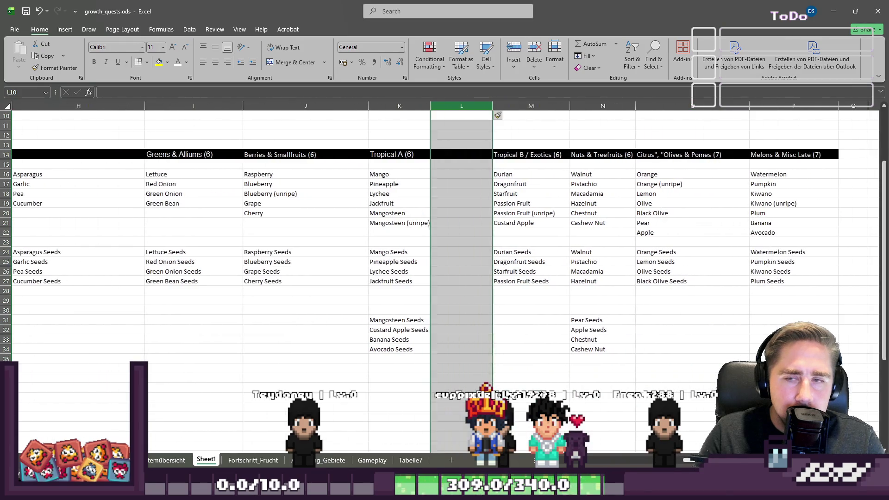
left_click(394, 310)
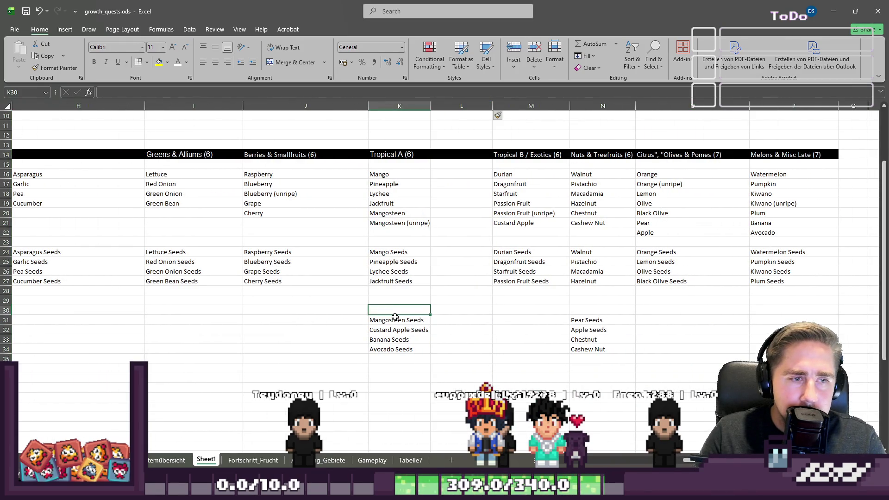
key("shift+Down")
key("shift+Down")
key("shift+Down")
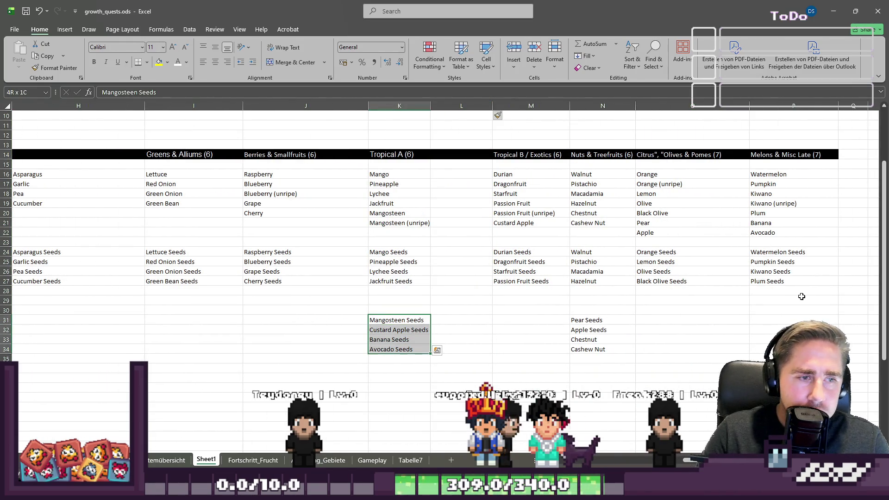
Step: Move Mangosteen, Custard Apple, Banana and Avocado Seeds from K31:K34 into L24:L27
key("Delete")
key("Up")
key("ctrl+z")
key("Up")
key("Up")
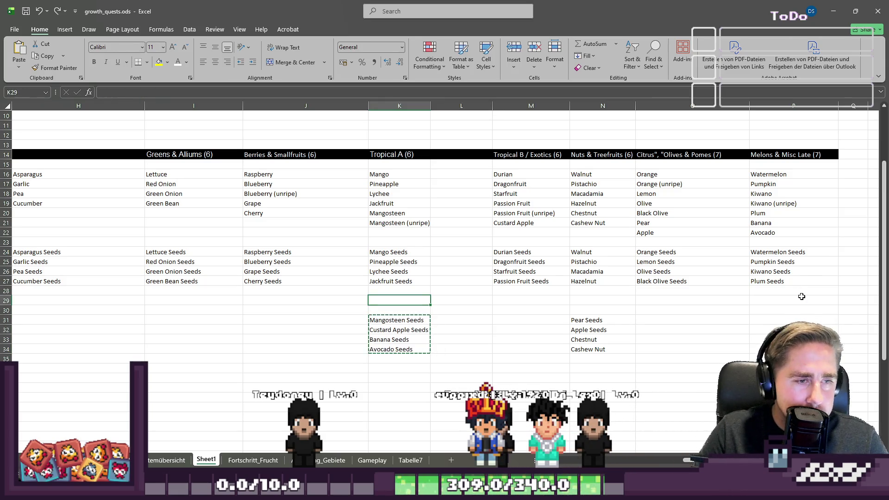
key("Down")
key("Down")
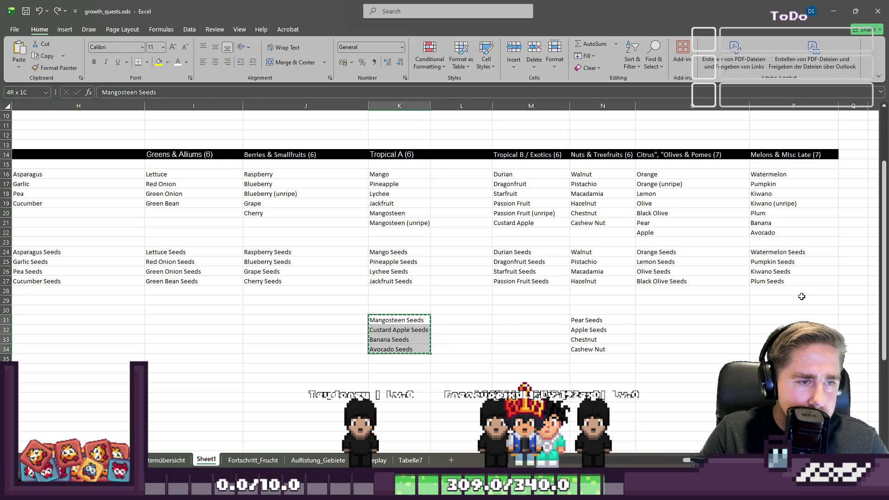
key("Up")
key("Up")
key("Up")
key("Right")
key("ctrl+v")
key("Down")
key("Down")
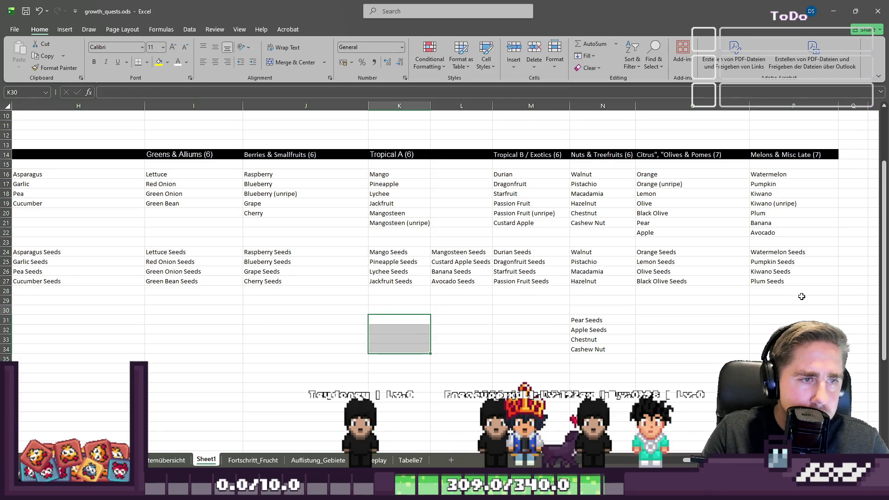
key("Up")
key("Up")
key("Up")
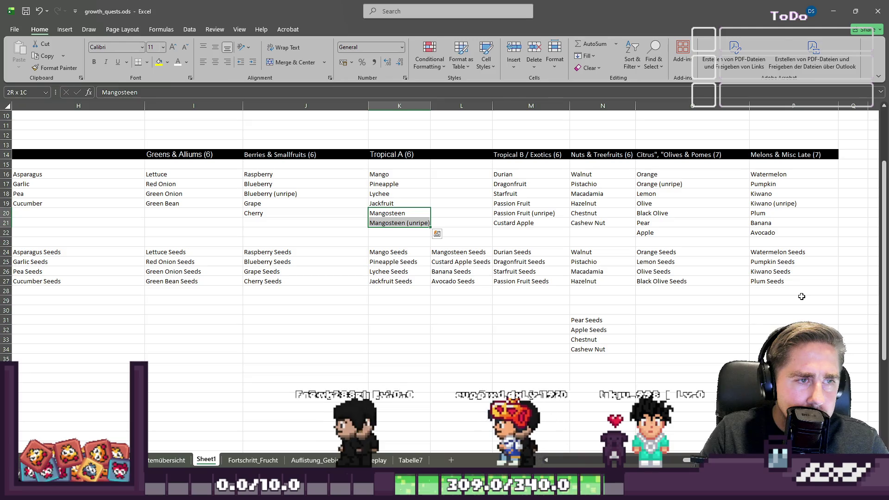
Step: Enter 'Custard Apple' in K22 below Mangosteen (unripe)
key("Down")
key("Down")
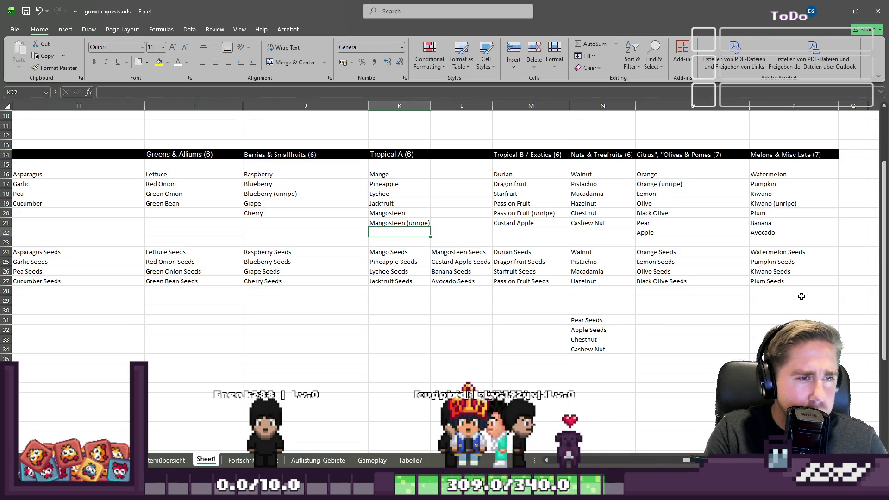
type("Custard Apple")
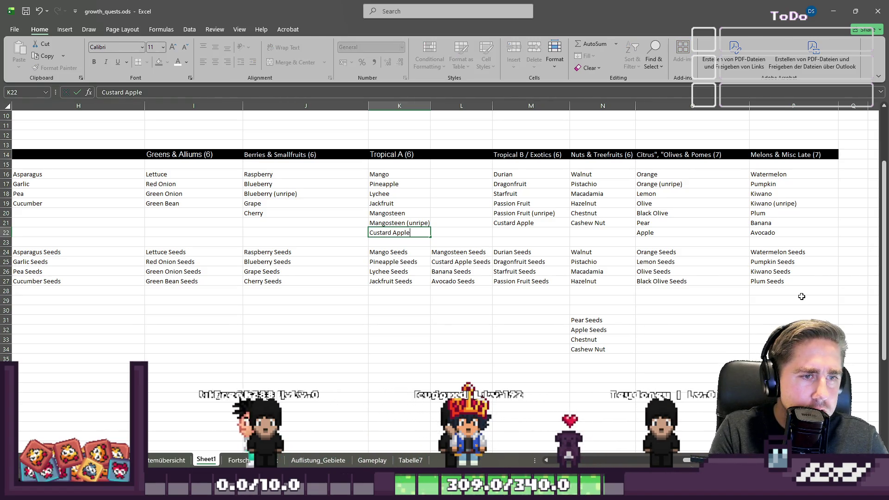
key("Return")
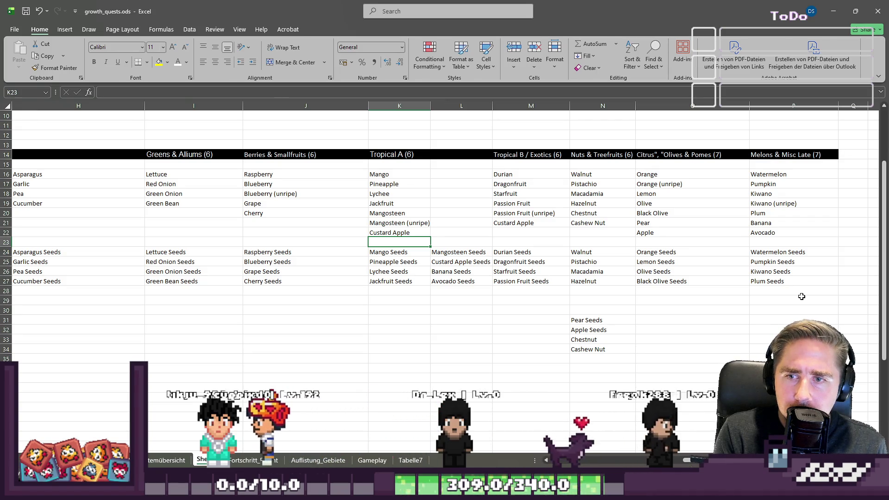
Step: Move Mangosteen, Mangosteen (unripe) and Custard Apple from column K into L16:L18
key("Up")
key("Up")
key("Up")
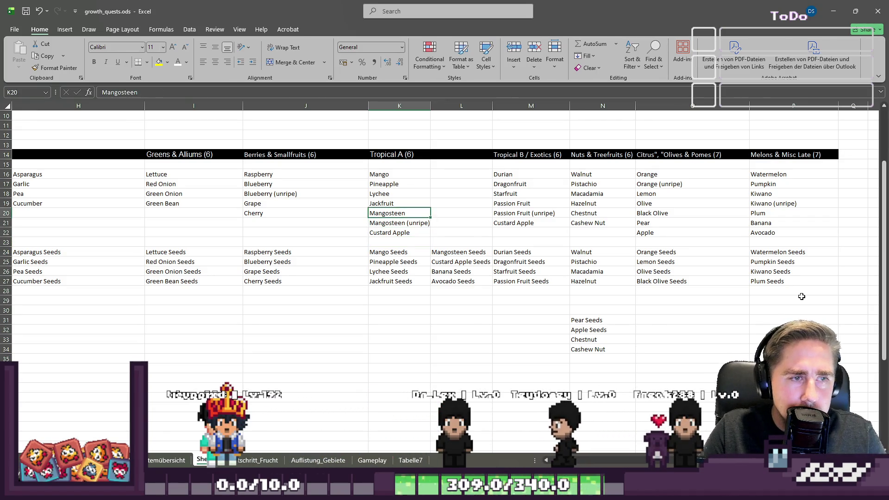
key("shift+Down")
key("shift+Down")
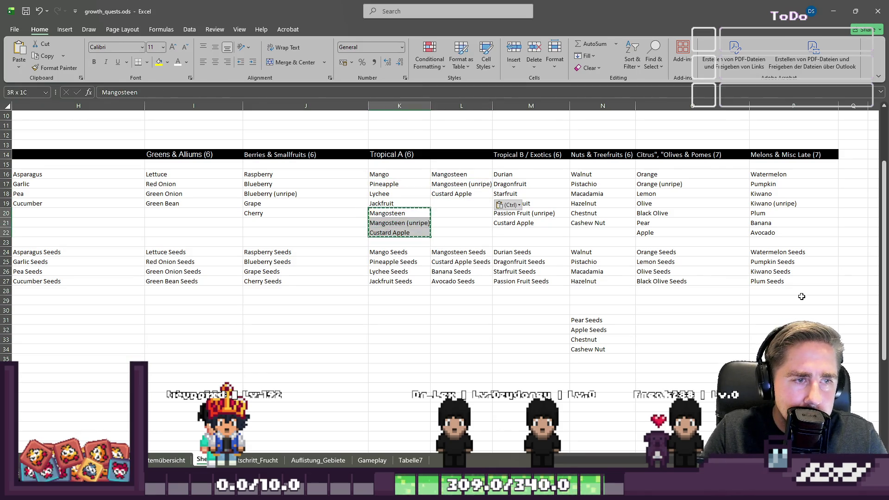
key("Right")
key("Down")
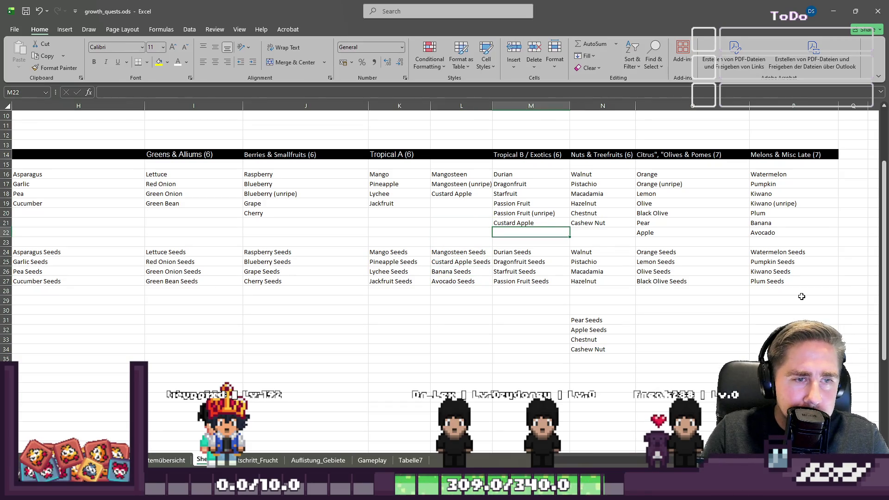
key("ctrl+z")
key("ctrl+z")
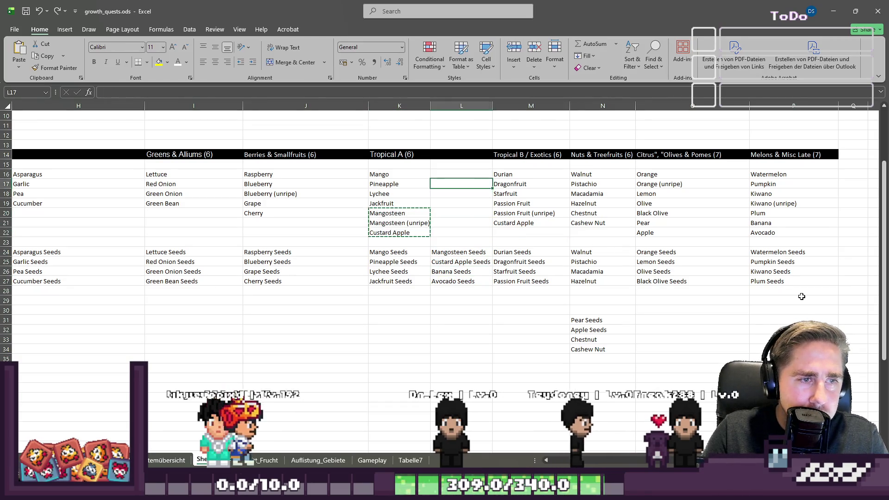
key("Left")
key("Down")
key("Down")
key("Delete")
key("Up")
key("Up")
key("shift+Down")
key("ctrl+x")
key("Up")
key("Up")
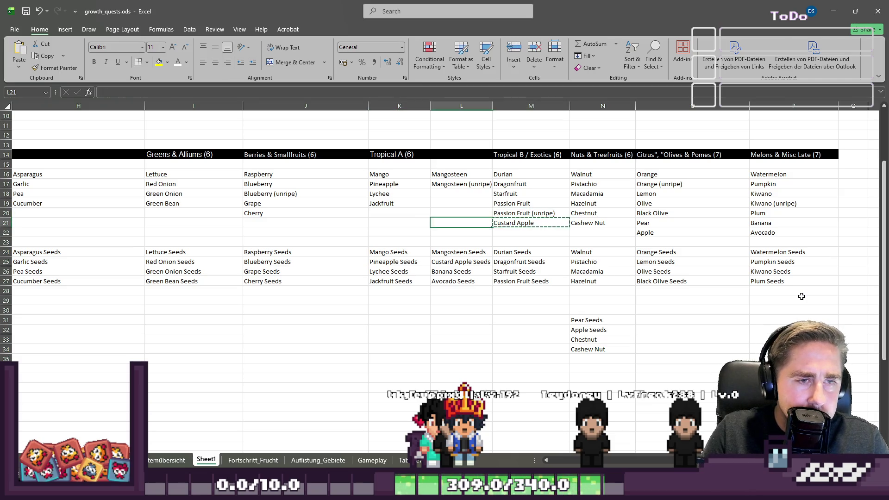
Step: Paste the Custard Apple taken from the Tropical B list into column L
key("ctrl+v")
key("Right")
key("Down")
key("Down")
key("Down")
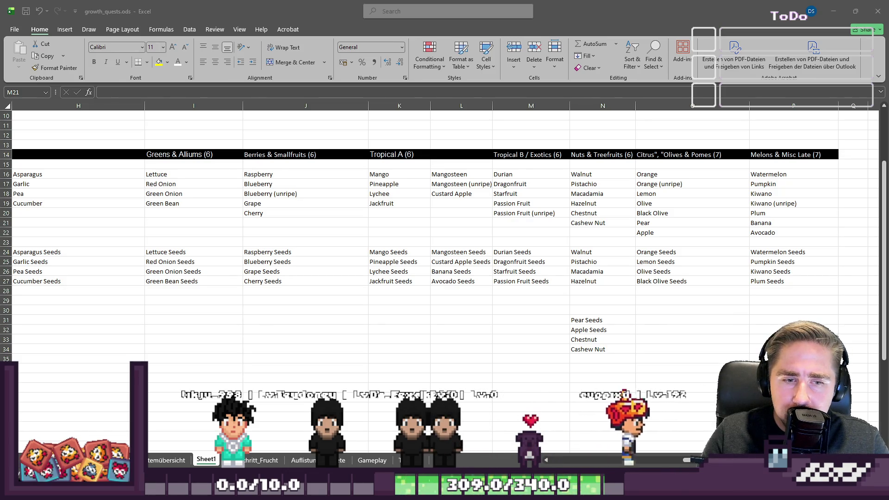
Step: Widen column L so Mangosteen (unripe) and Custard Apple fit, then bring Godot forward
mouse_move(587, 490)
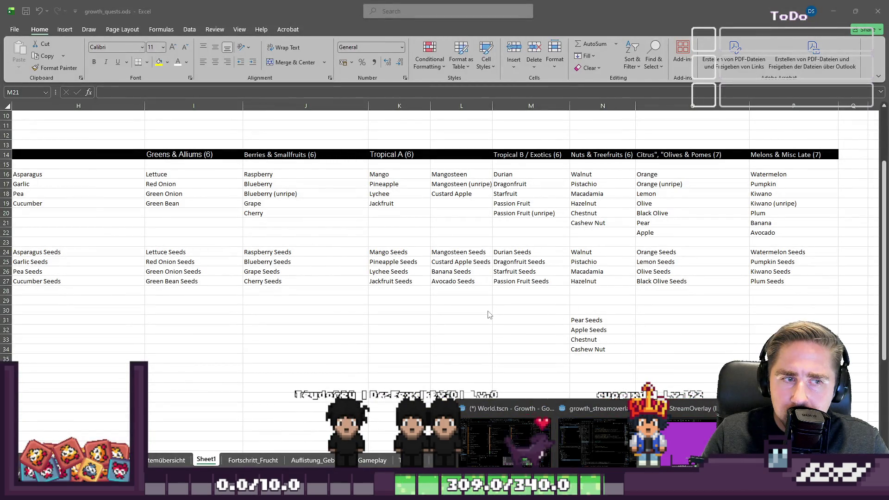
left_click(486, 311)
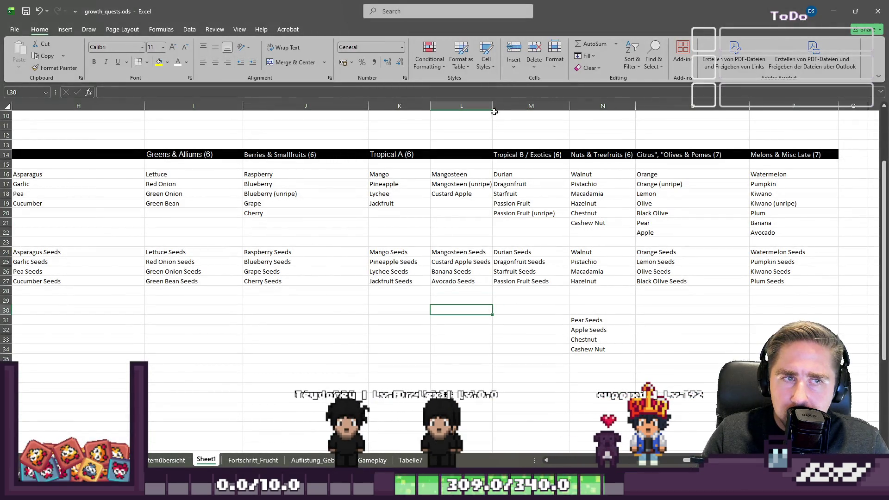
left_click_drag(492, 108, 507, 109)
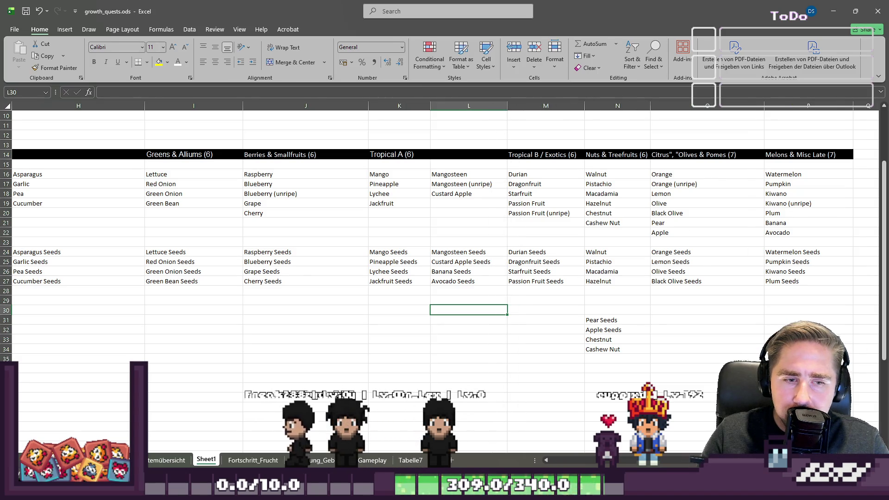
mouse_move(519, 453)
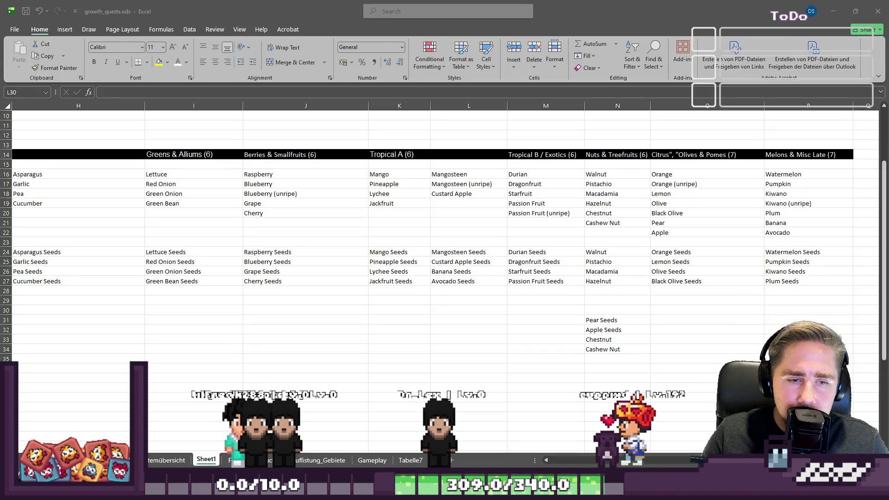
mouse_move(581, 491)
mouse_move(505, 440)
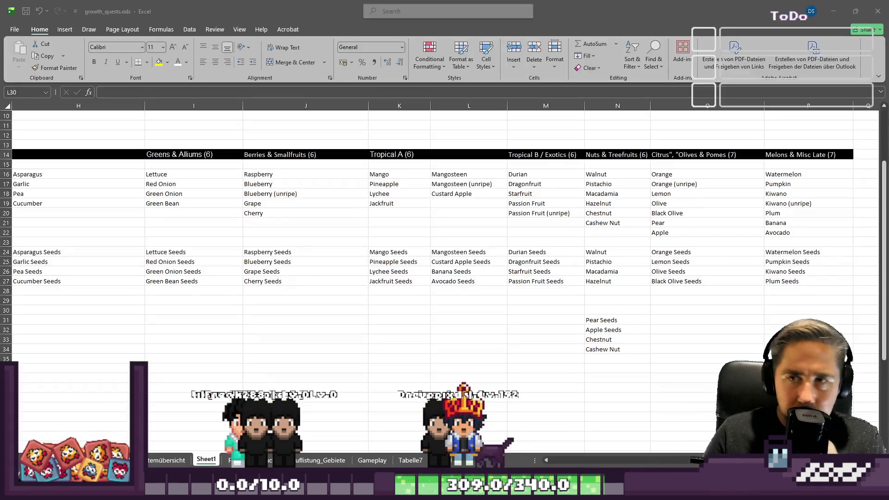
key("alt+Tab")
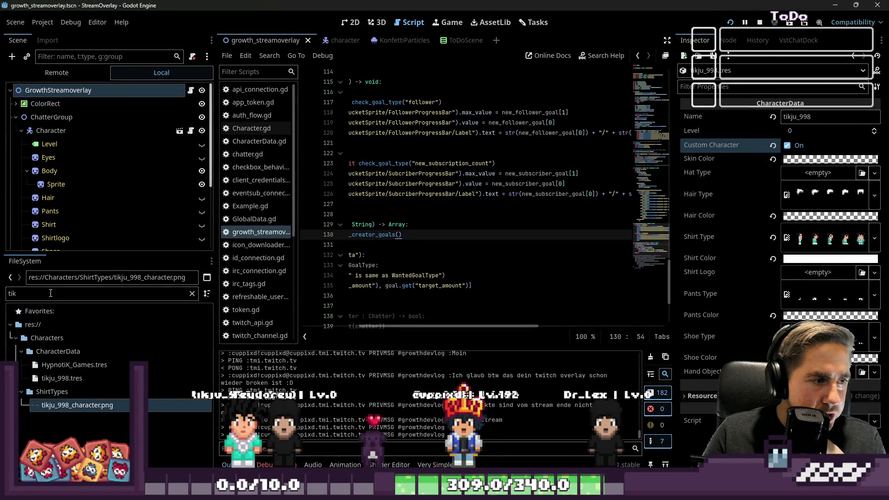
Step: Filter FileSystem by the chatter's name, set their CharacterData Level to 197, return to Excel
type("cuppi")
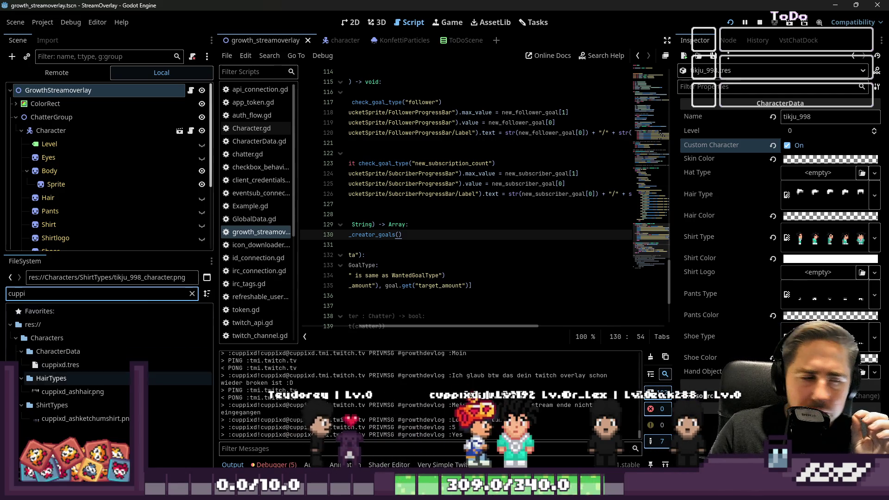
left_click(49, 392)
left_click(56, 365)
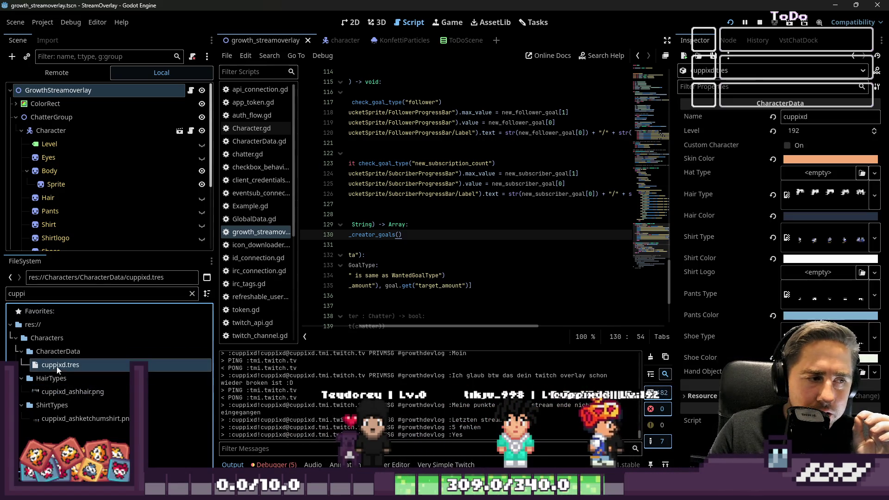
left_click(793, 131)
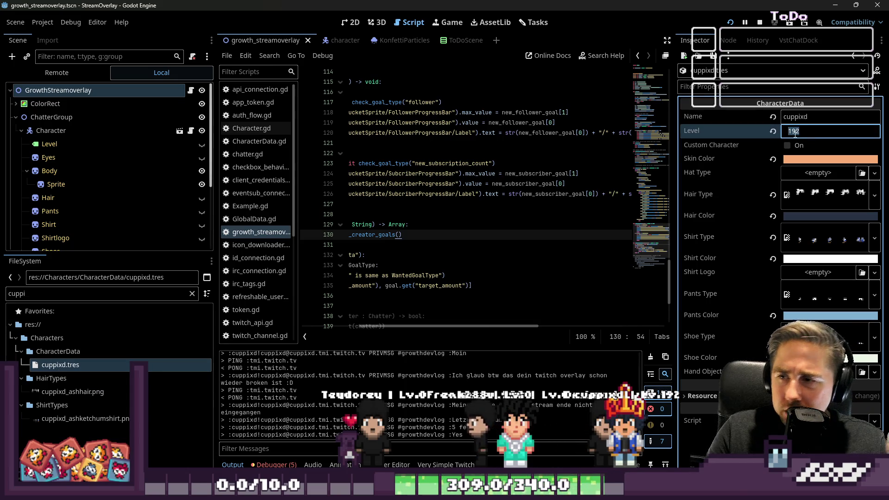
type("197")
key("Return")
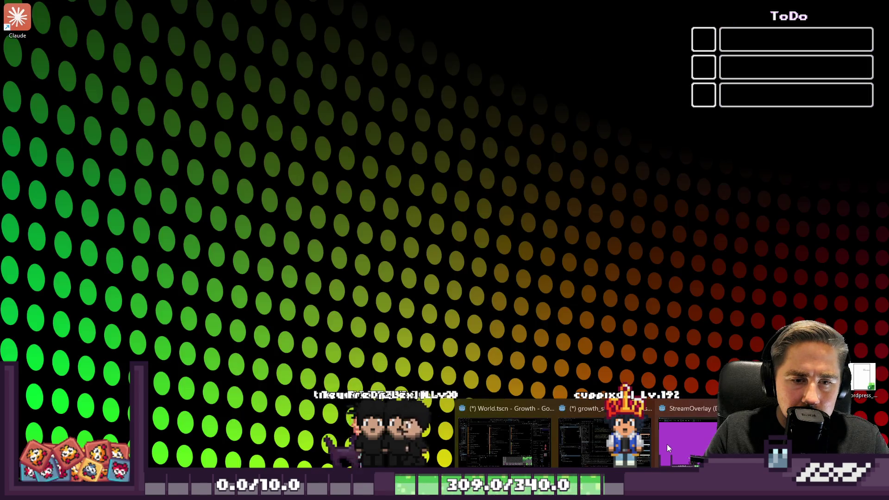
left_click(666, 444)
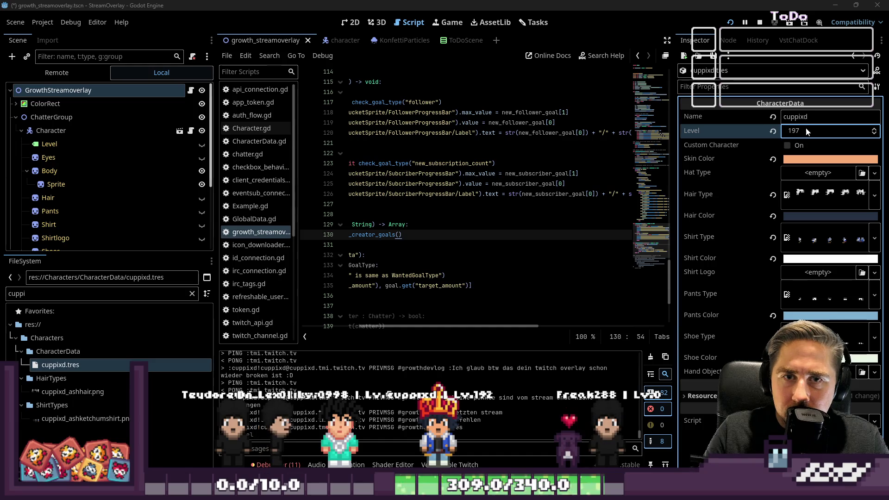
key("alt+Tab")
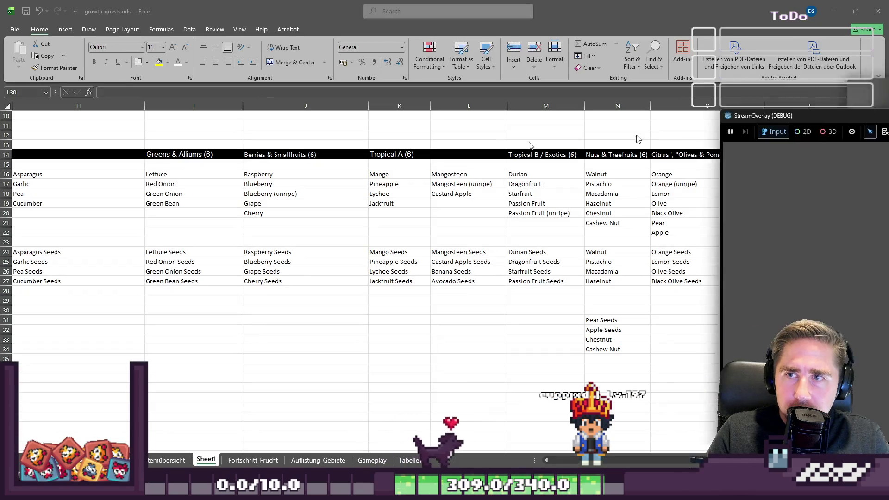
left_click_drag(773, 118, 212, 56)
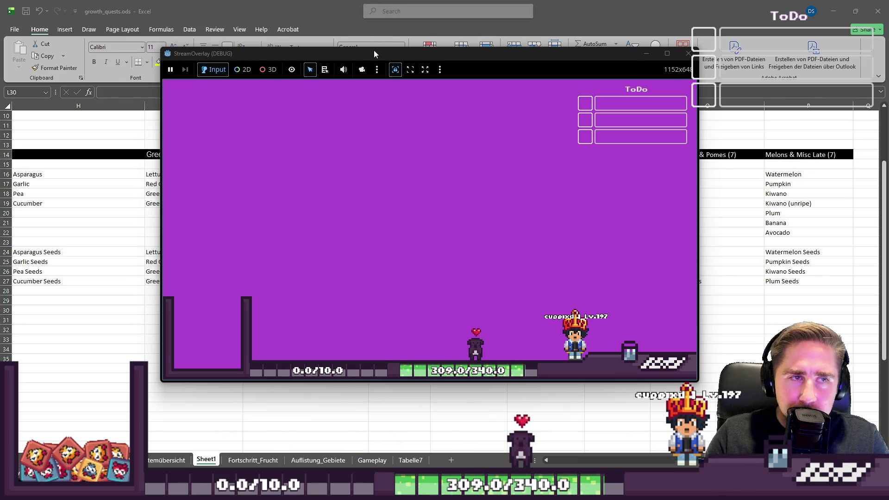
left_click_drag(374, 51, 402, 52)
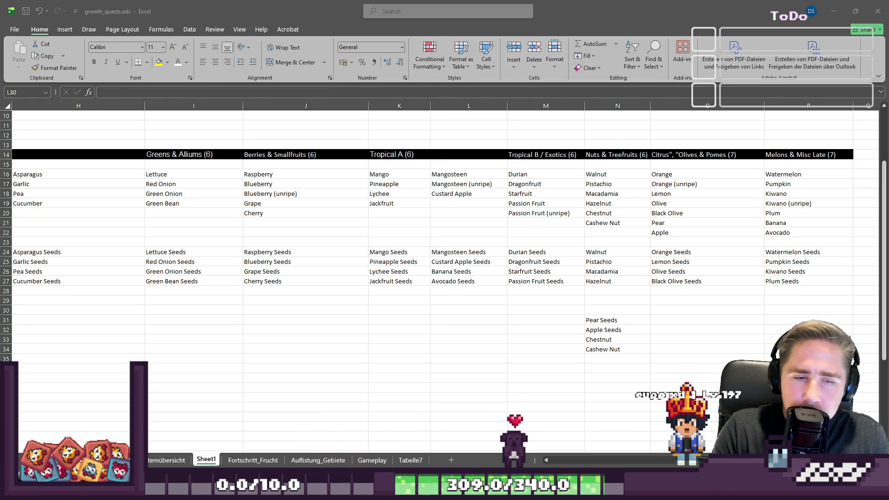
mouse_move(588, 491)
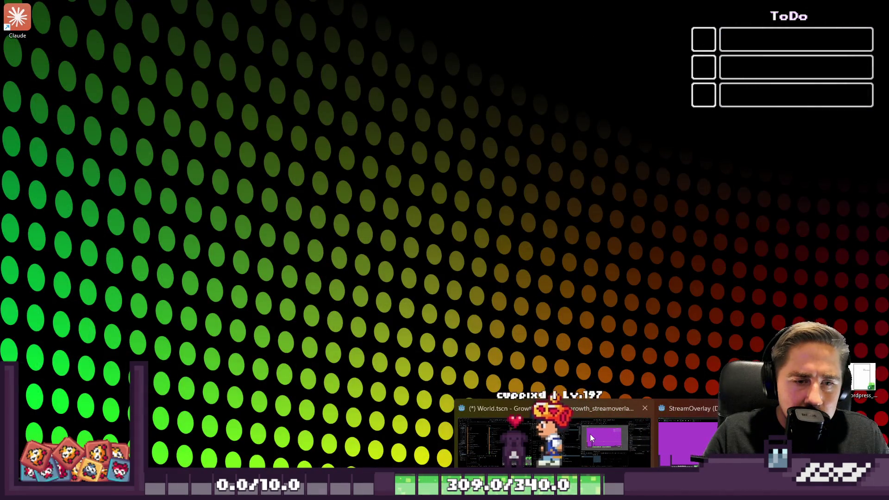
Step: Maximize the Godot window, show the local GrowthStreamoverlay tree and open its script
left_click(666, 440)
double_click(750, 278)
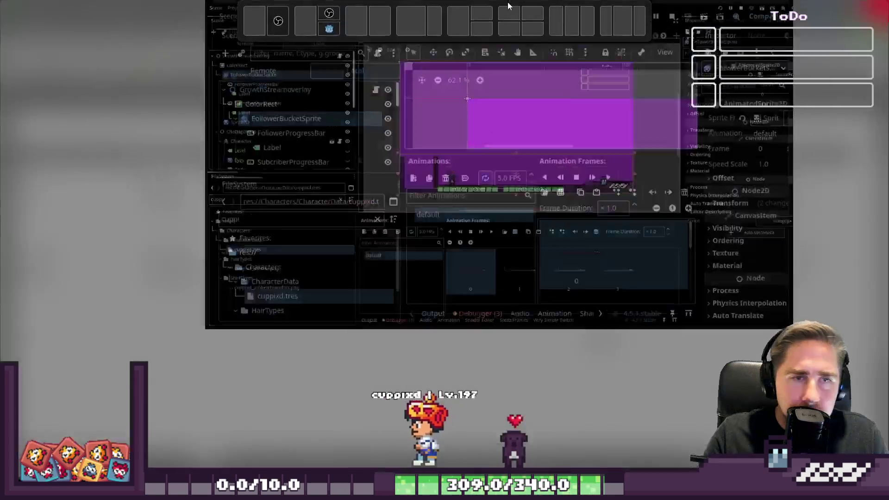
left_click(63, 130)
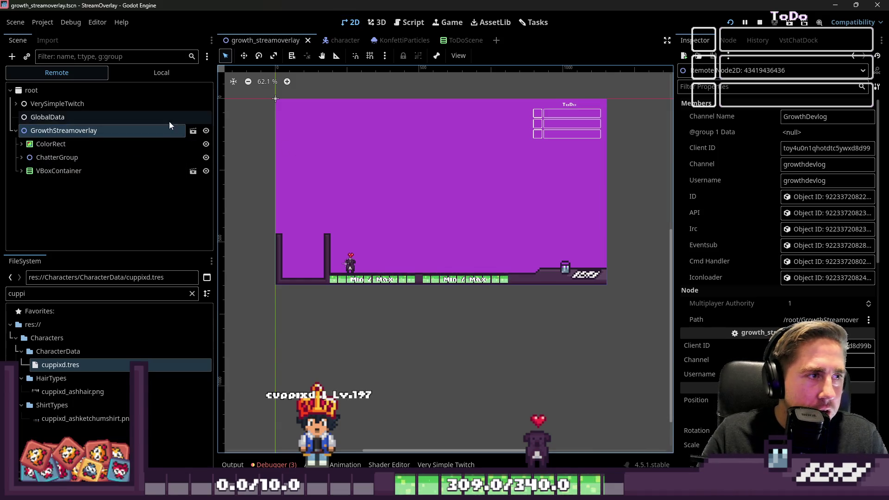
left_click(116, 76)
scroll(105, 132, "down", 2)
scroll(103, 125, "up", 2)
left_click(190, 91)
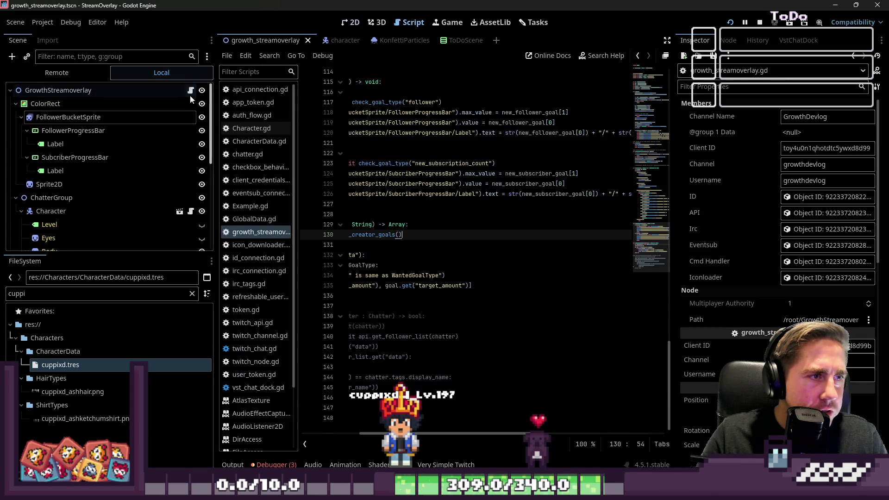
Step: Widen the code area and search the script for the StreamElements check on line 65
left_click_drag(674, 199, 783, 199)
left_click_drag(462, 435, 386, 435)
left_click(420, 276)
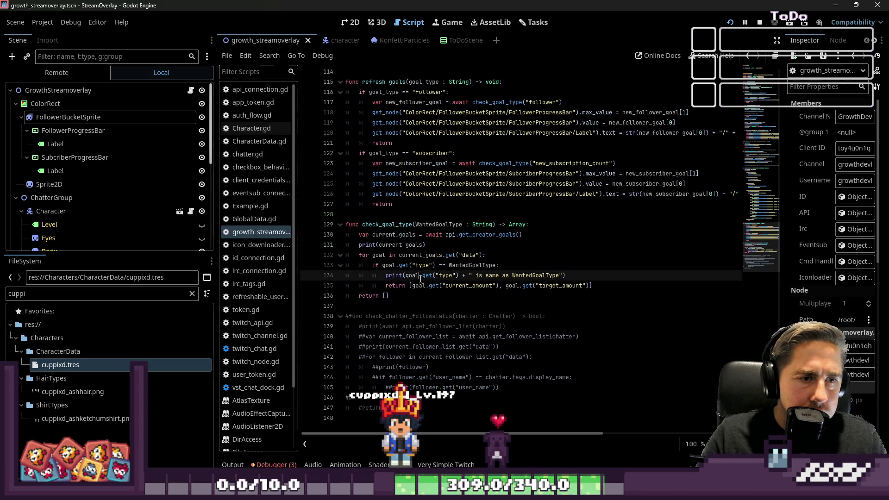
key("ctrl+f")
type("R")
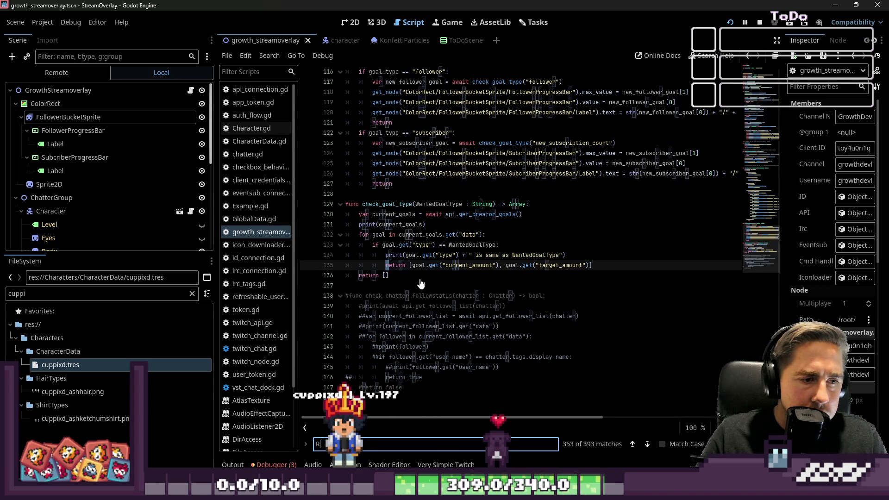
type("\"")
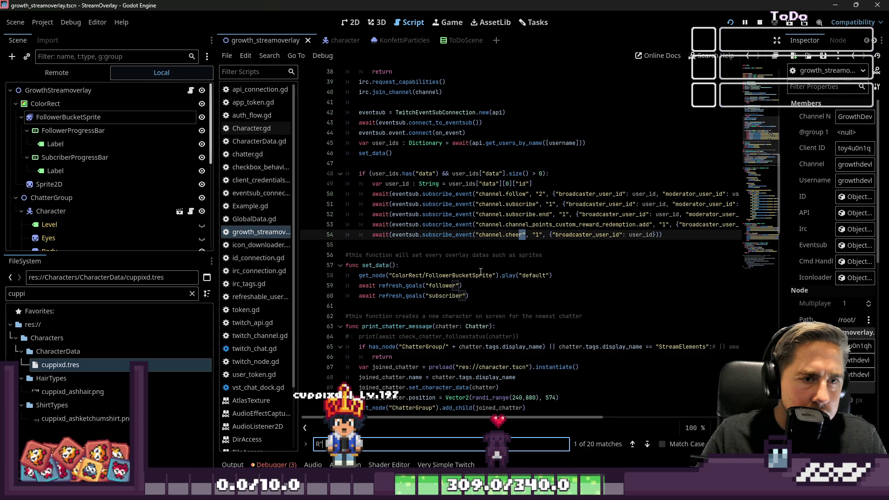
scroll(482, 313, "down", 20)
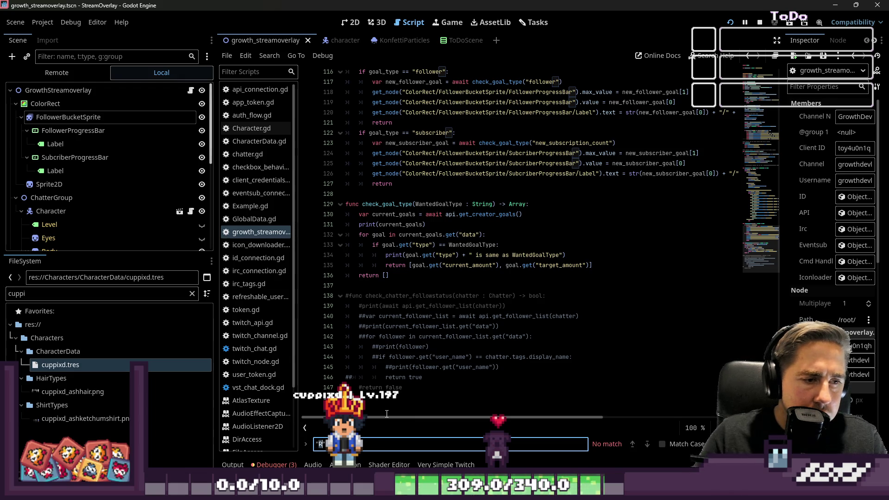
key("BackSpace")
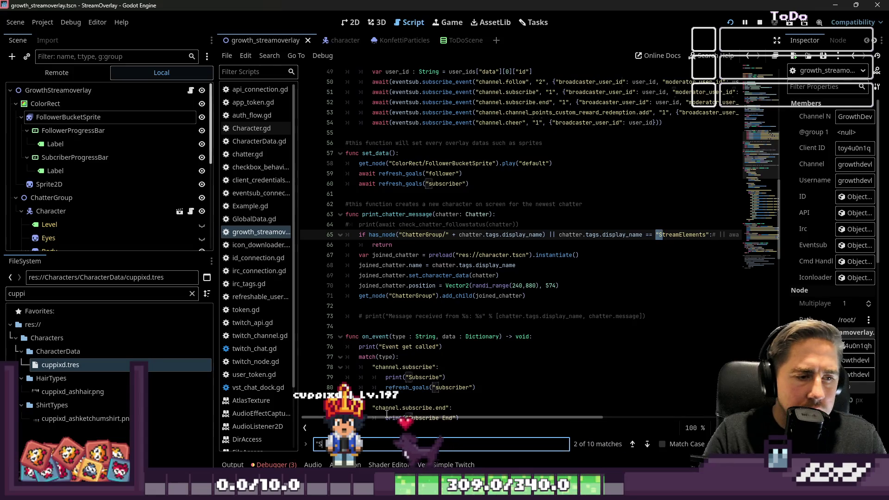
key("Escape")
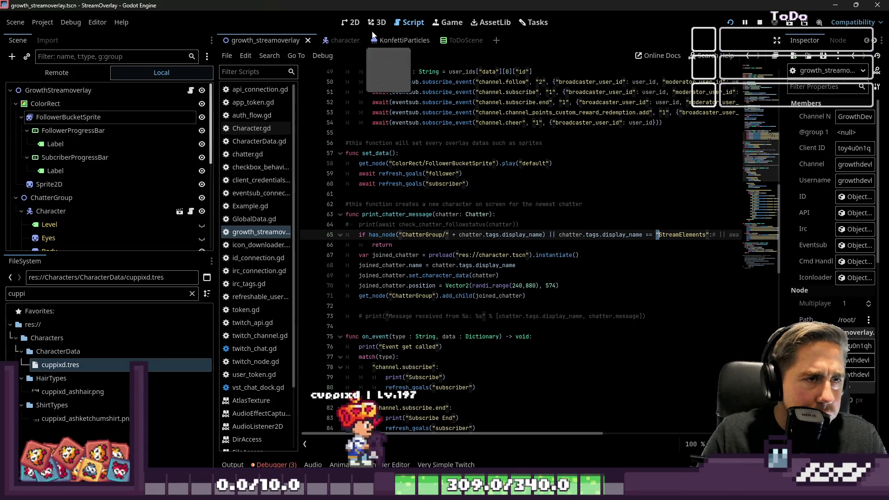
Step: Widen the script list, glance at GlobalData.gd, and return to growth_streamoverlay.gd
left_click_drag(298, 218, 384, 213)
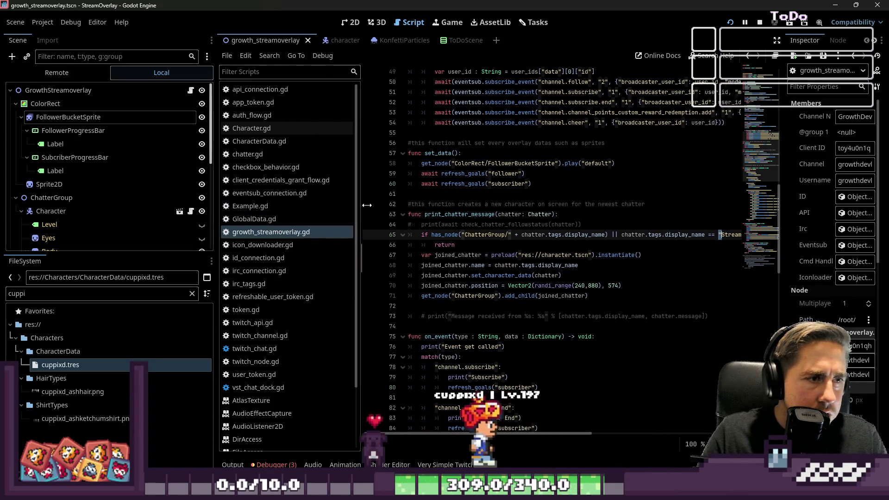
left_click(285, 220)
left_click(285, 226)
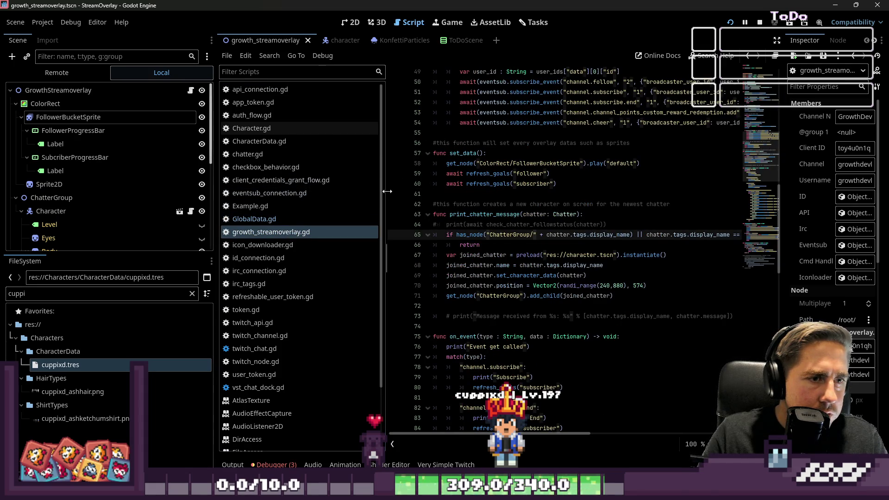
left_click_drag(380, 193, 265, 194)
scroll(389, 198, "down", 5)
scroll(389, 198, "down", 12)
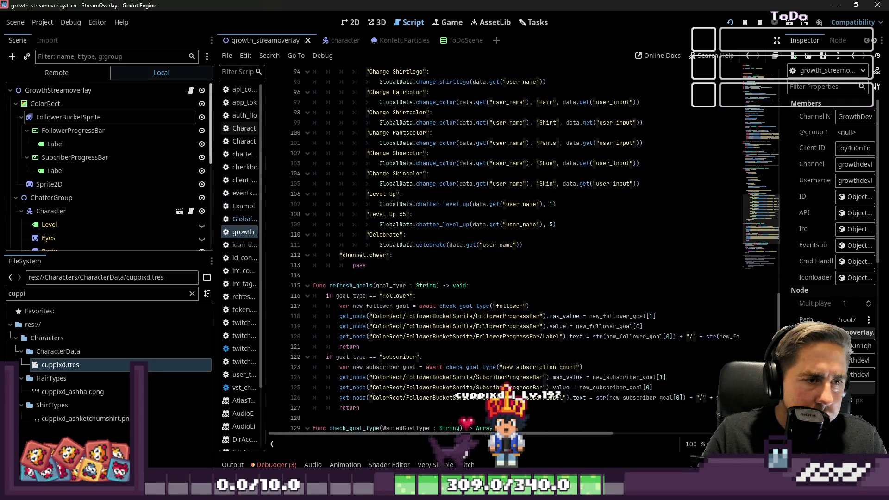
Step: Review the refresh_goals and check_goal_type functions in growth_streamoverlay.gd
double_click(357, 194)
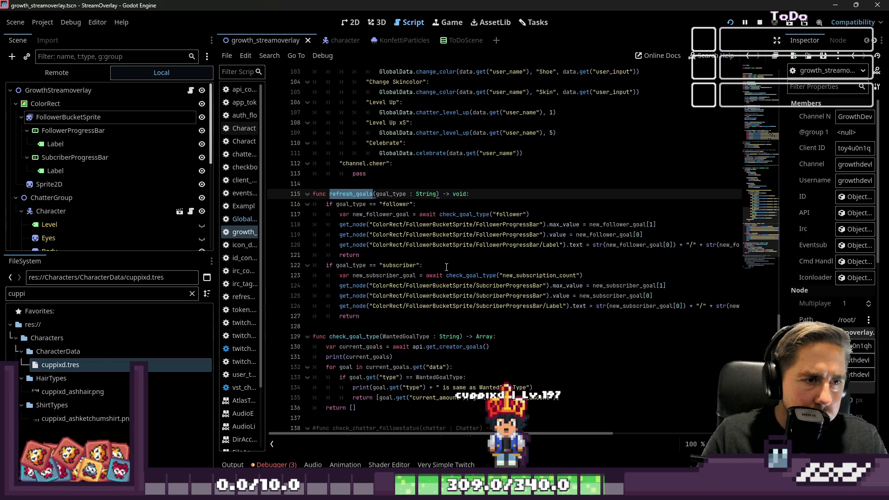
scroll(459, 239, "down", 1)
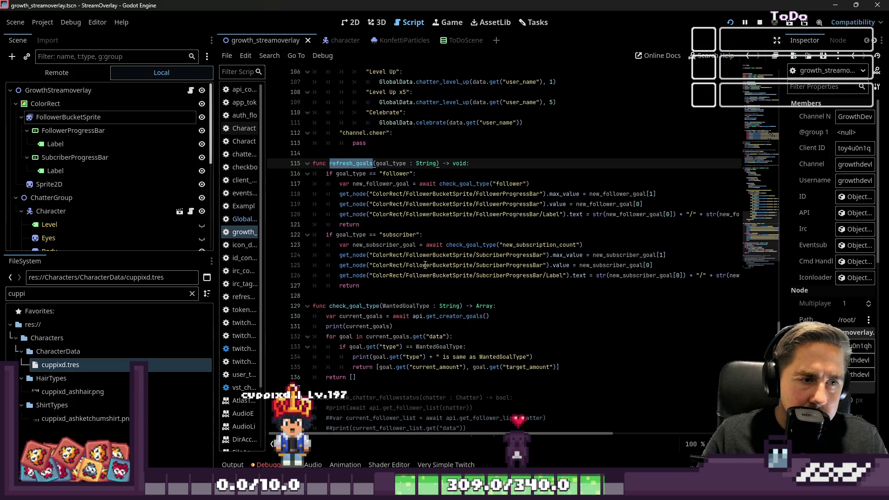
double_click(339, 305)
scroll(414, 279, "up", 13)
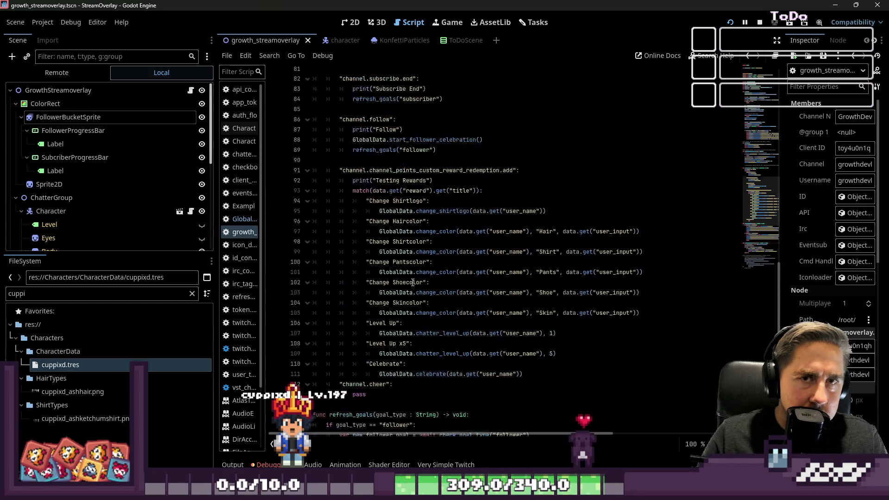
scroll(415, 275, "up", 3)
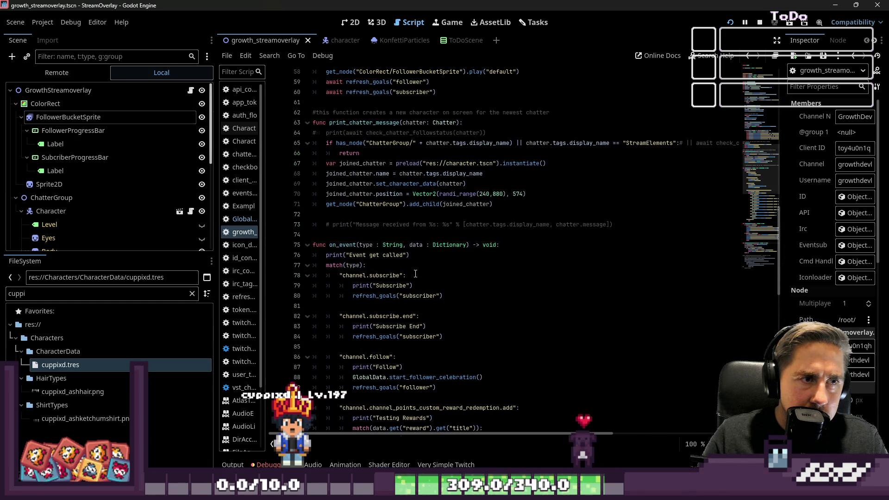
scroll(415, 274, "up", 9)
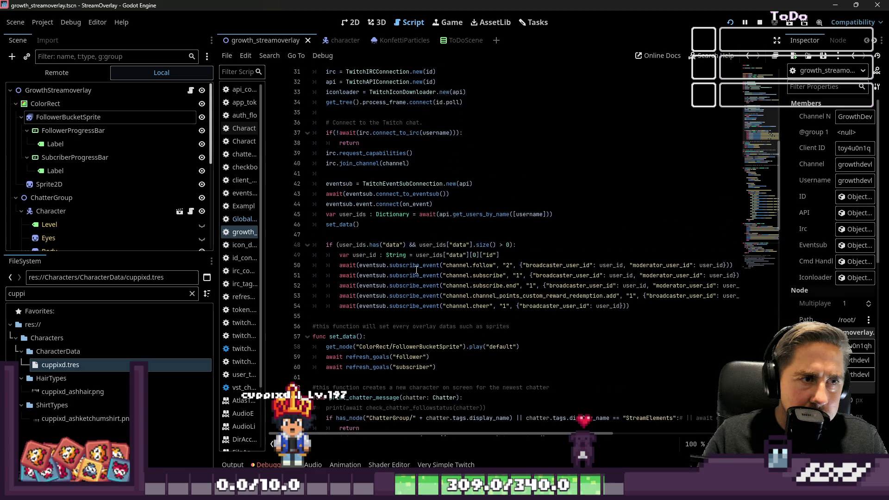
scroll(417, 270, "up", 5)
scroll(416, 263, "up", 2)
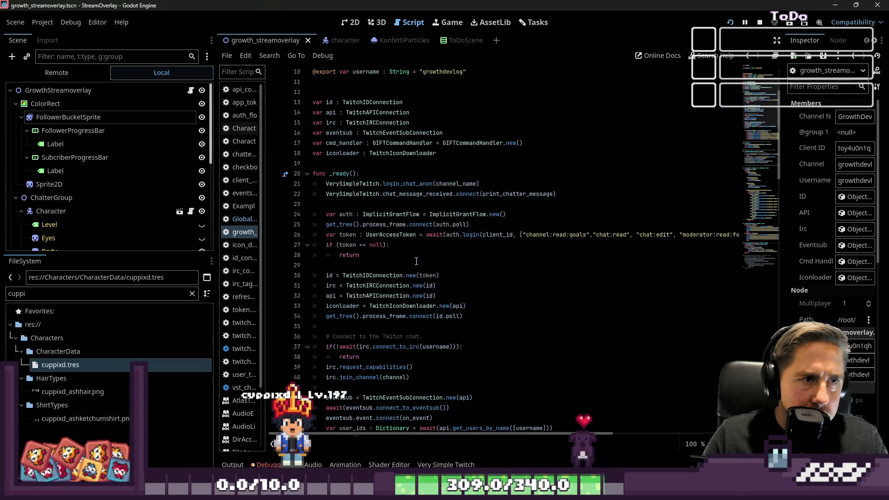
Step: In GlobalData.gd, inspect _unhandled_input's follower and subscriber refresh calls and the refresh_goals call on line 14
left_click_drag(262, 240, 320, 240)
left_click(255, 218)
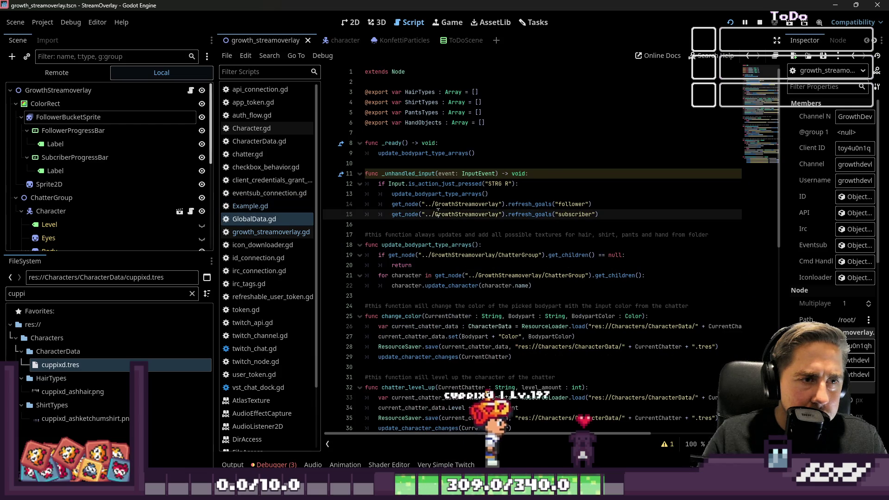
left_click(413, 181)
double_click(414, 175)
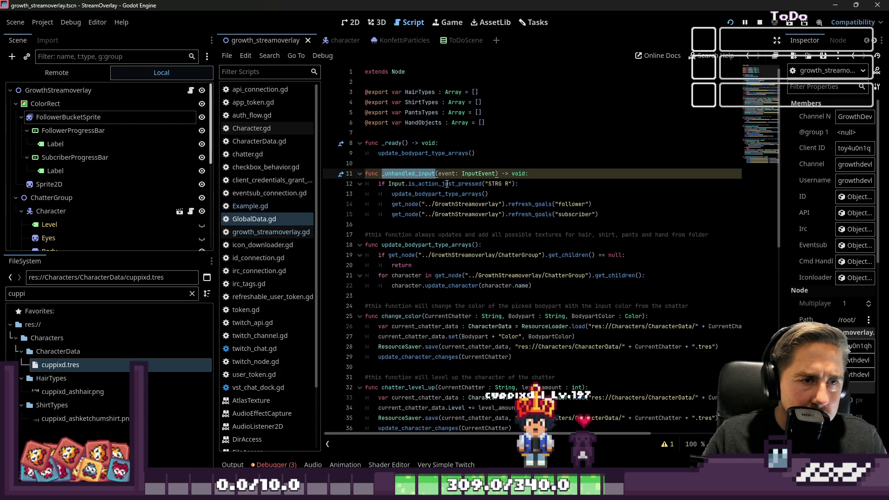
left_click(394, 184)
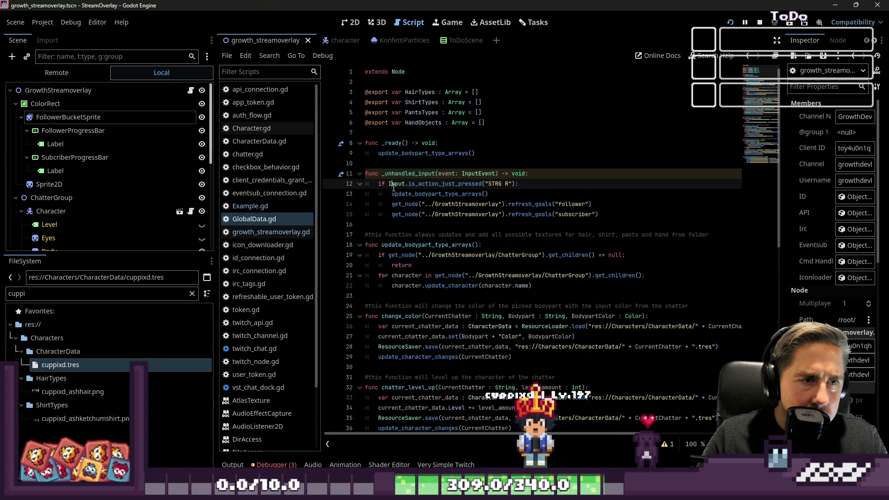
left_click(575, 208)
left_click(526, 215)
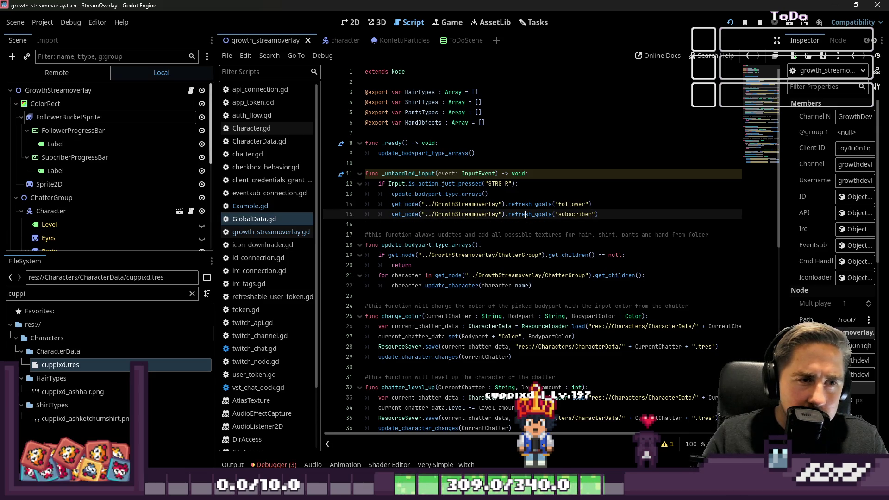
left_click_drag(608, 215, 365, 173)
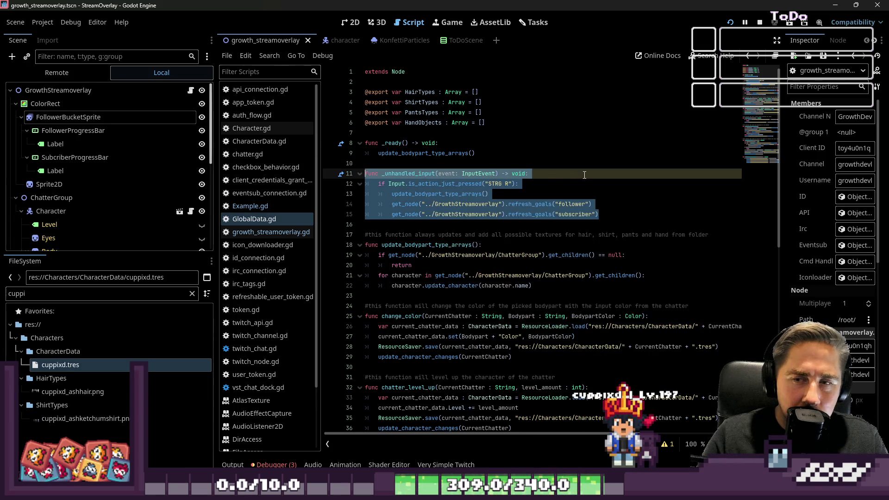
left_click(579, 148)
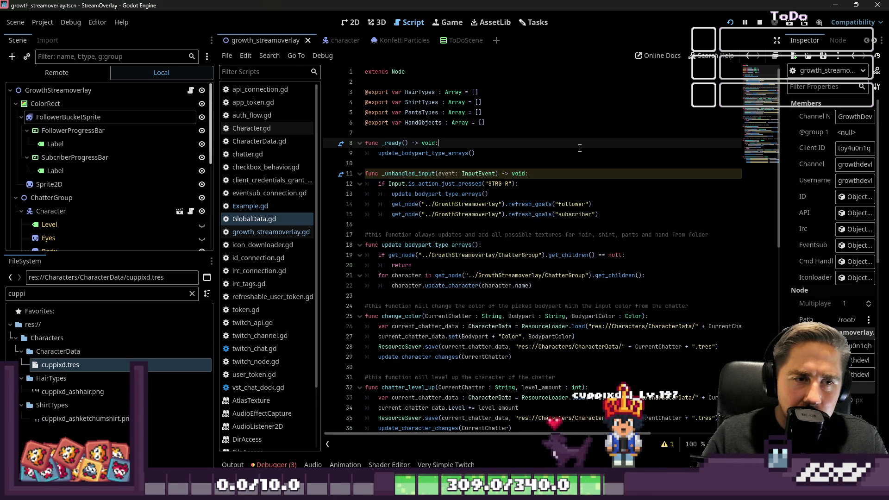
left_click(538, 200)
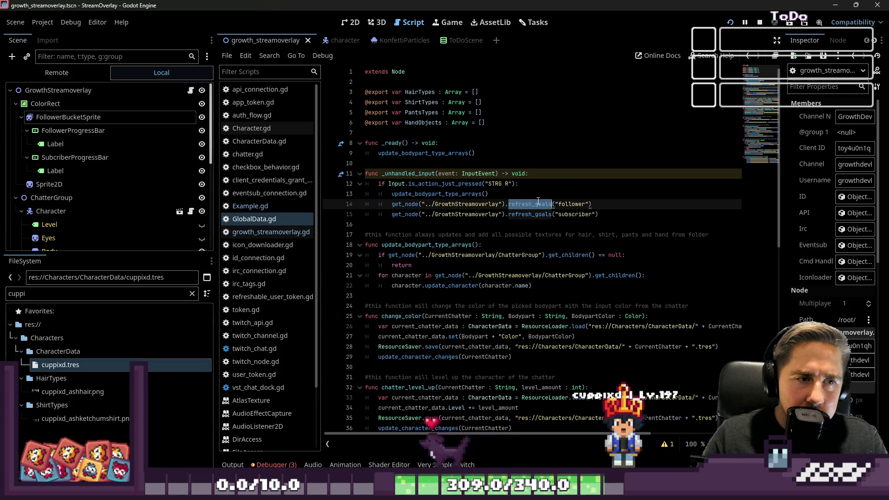
scroll(538, 201, "down", 4)
scroll(539, 201, "up", 1)
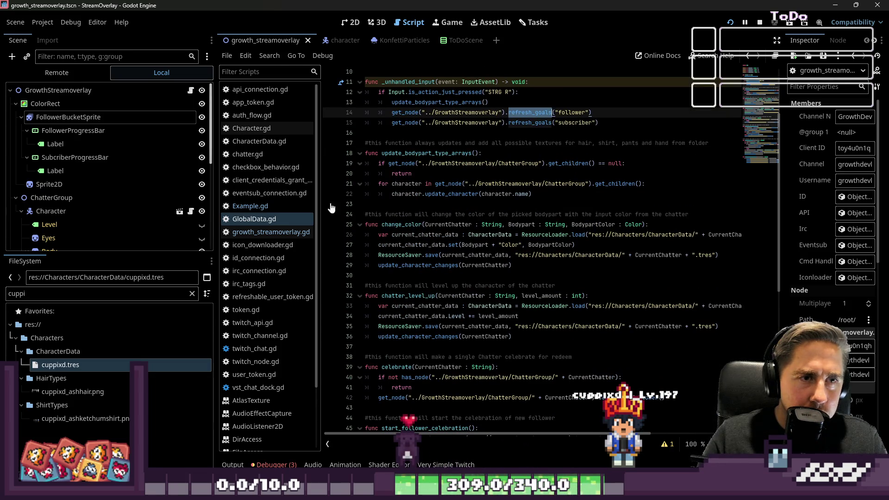
Step: Go back to growth_streamoverlay.gd and scroll down through its goal code
left_click(286, 232)
scroll(417, 252, "down", 12)
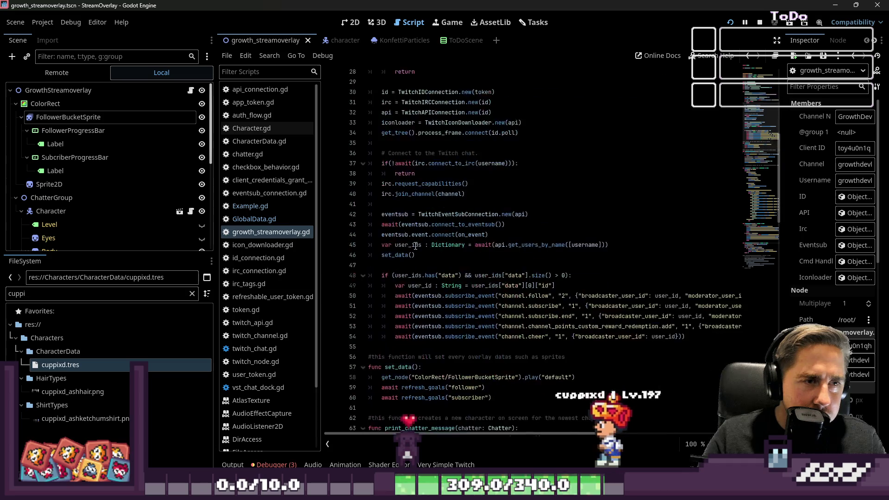
scroll(417, 248, "down", 18)
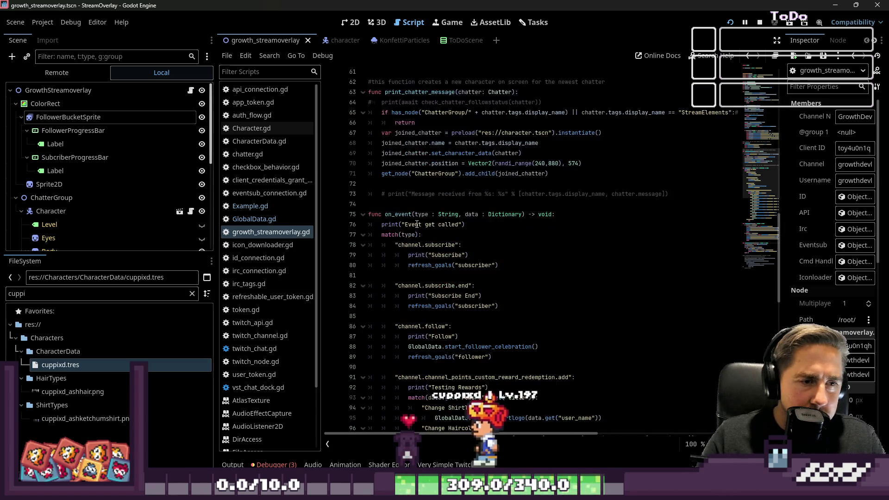
scroll(419, 227, "down", 1)
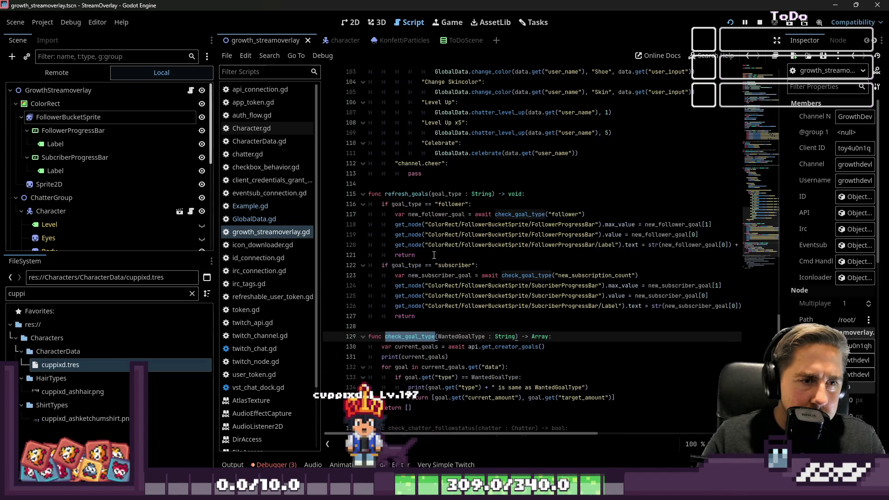
Step: Select the refresh_goals function body to review it, then clear the selection
left_click_drag(436, 315, 357, 191)
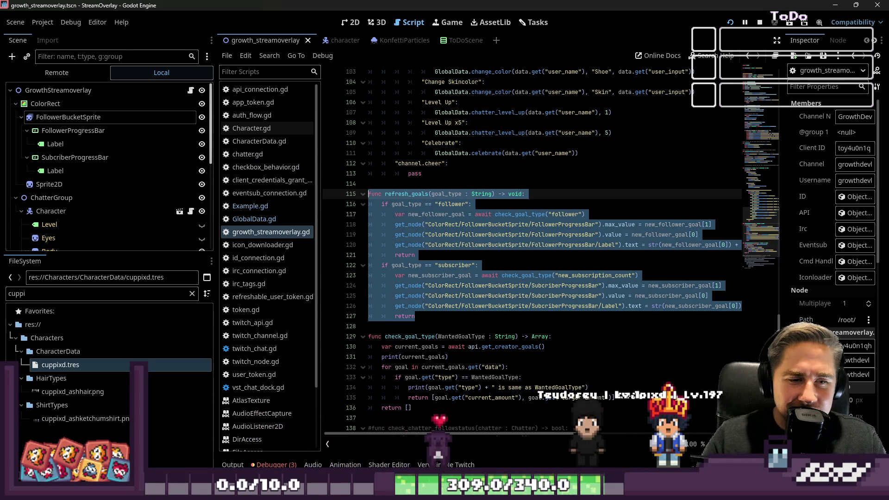
mouse_move(533, 491)
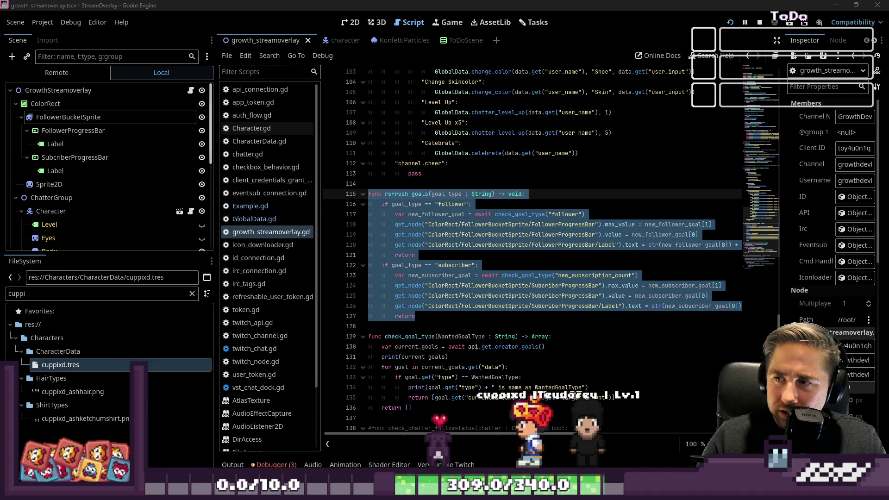
mouse_move(416, 316)
left_mouse_down()
mouse_move(352, 214)
mouse_move(315, 204)
mouse_move(319, 194)
left_mouse_up()
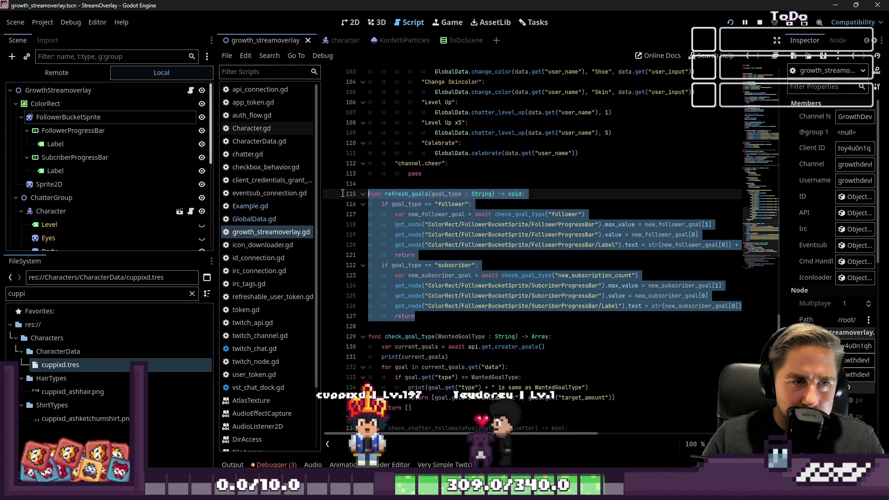
left_click(573, 277)
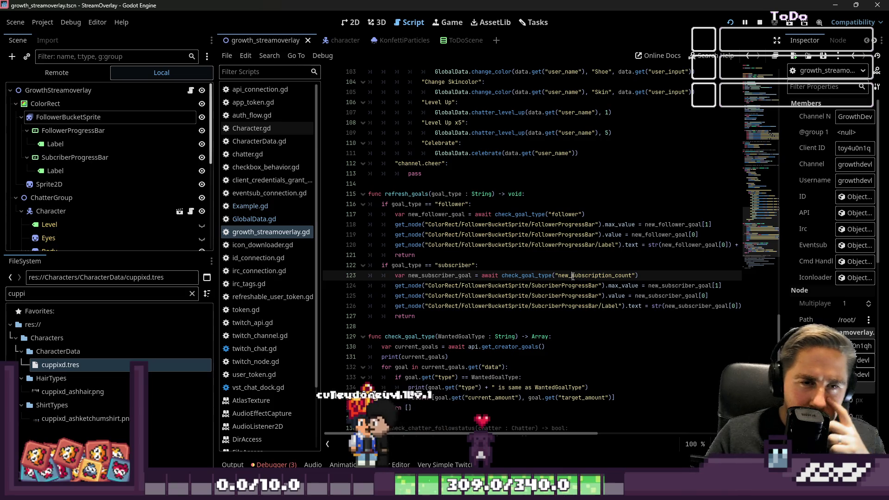
Step: In GlobalData.gd, inspect the update_bodypart_type_arrays call and select the word Input on line 12
left_click(248, 221)
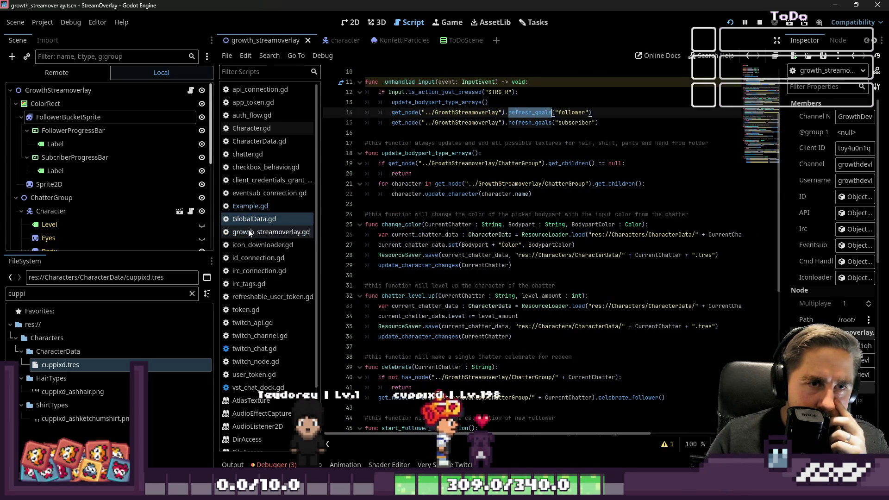
left_click(248, 232)
double_click(408, 103)
scroll(407, 103, "up", 2)
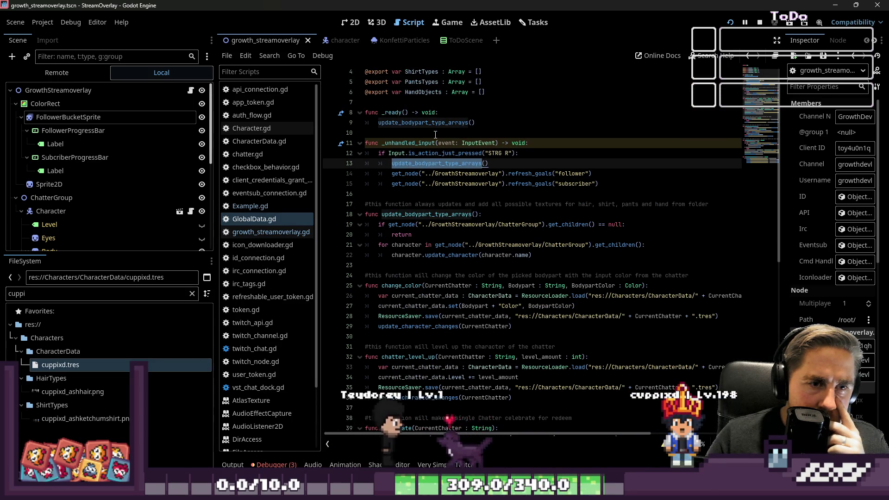
scroll(487, 215, "down", 2)
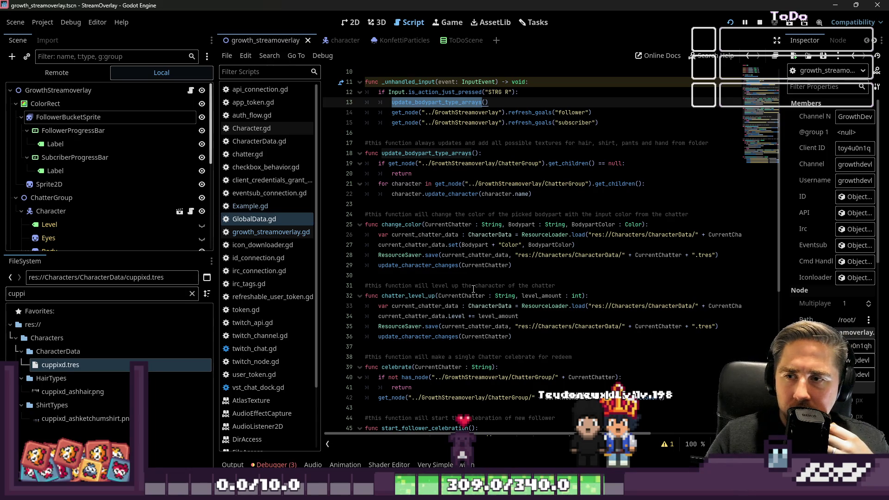
scroll(390, 186, "up", 3)
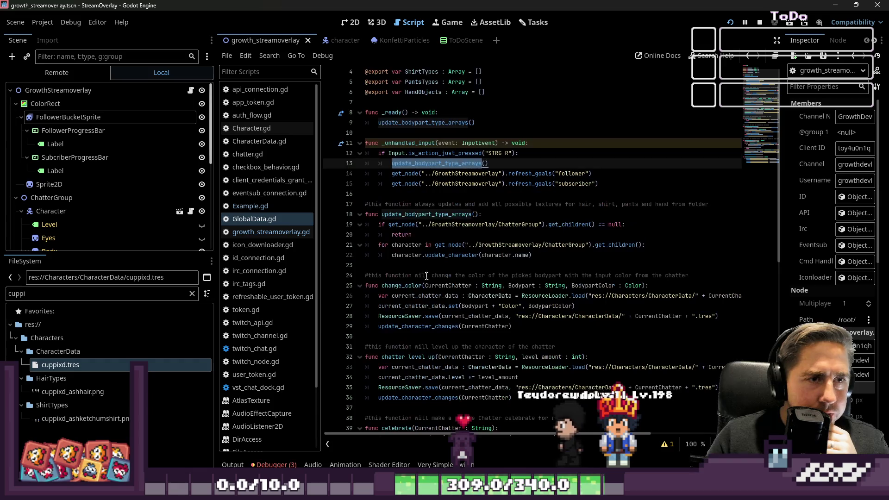
double_click(391, 184)
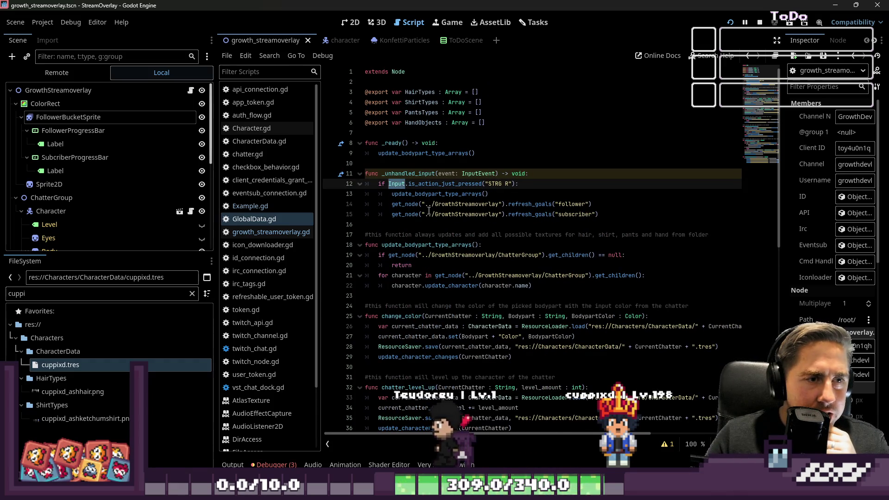
Step: Replace Input with event on line 12, save GlobalData.gd, and resume the game
mouse_move(436, 176)
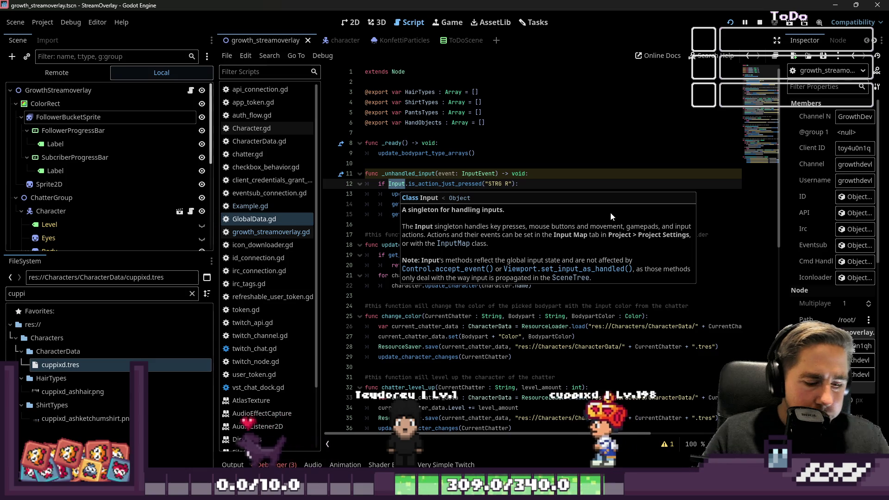
type("event")
left_click(615, 193)
key("ctrl+s")
left_click(745, 26)
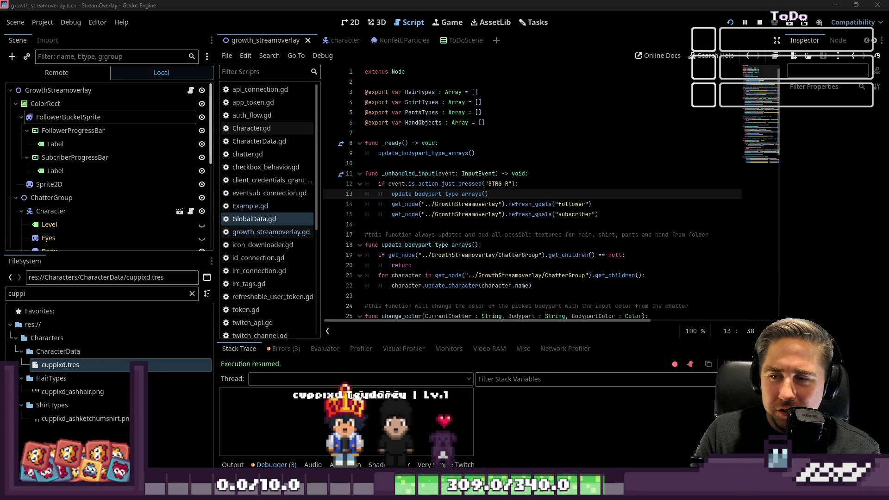
Step: Minimize Godot to view the growth_quests spreadsheet, then bring the script editor back
left_click(831, 8)
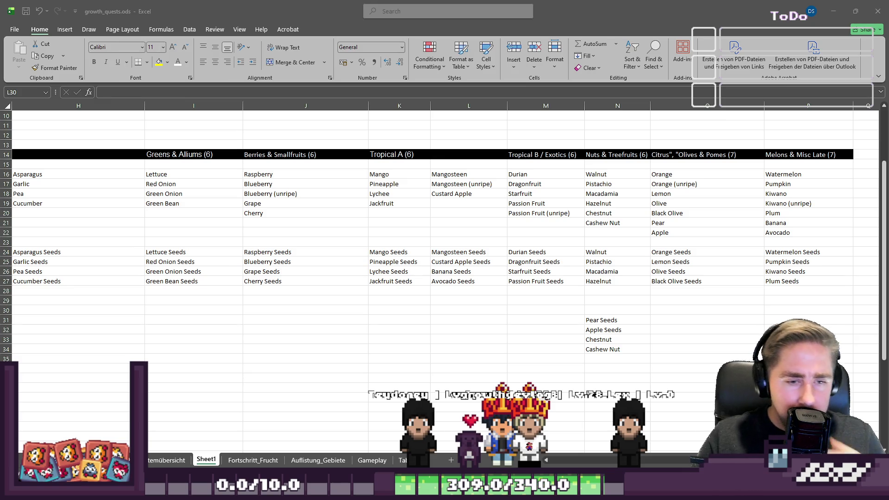
mouse_move(585, 491)
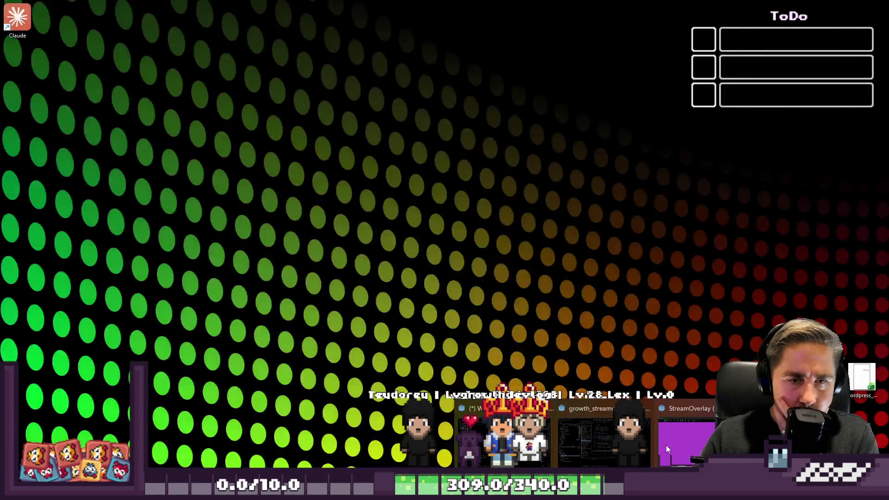
left_click(666, 446)
Step: Test with Ctrl+R, change line 12 to event.is_action_pressed, and resume the game
key("ctrl+r")
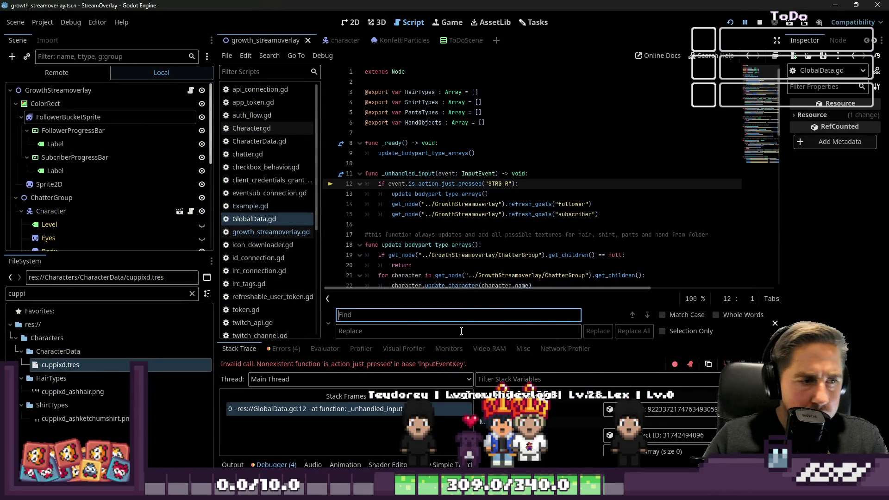
scroll(443, 242, "down", 3)
scroll(444, 243, "up", 3)
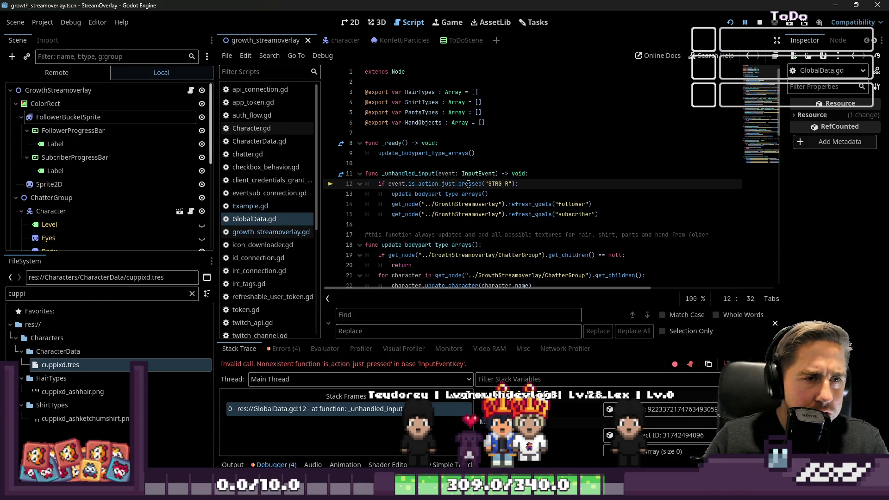
key("BackSpace")
key("BackSpace")
type("is_ac")
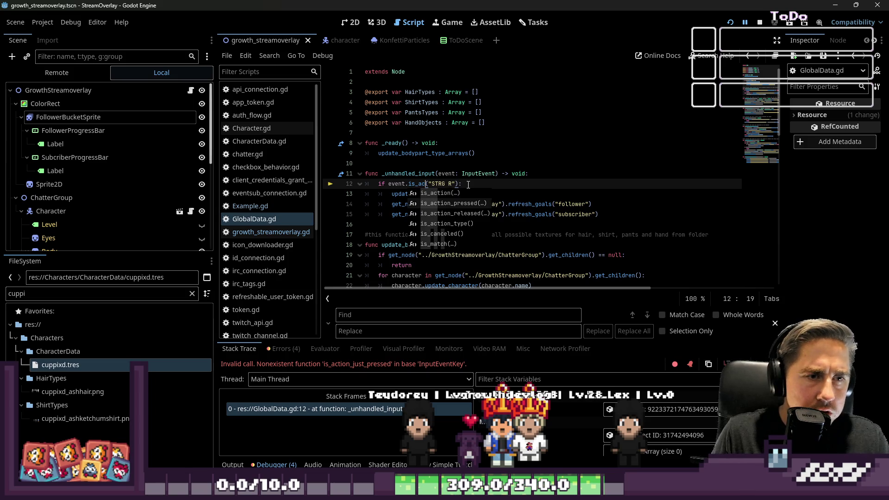
key("Return")
left_click(457, 173)
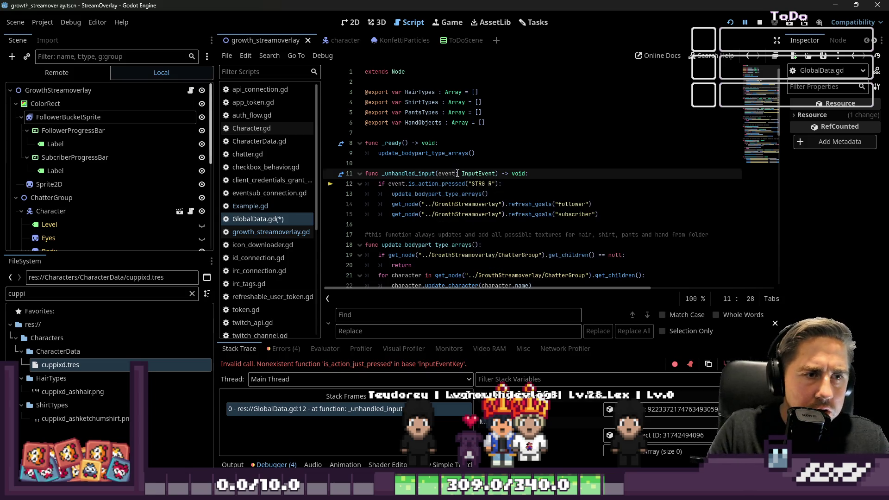
left_click(744, 23)
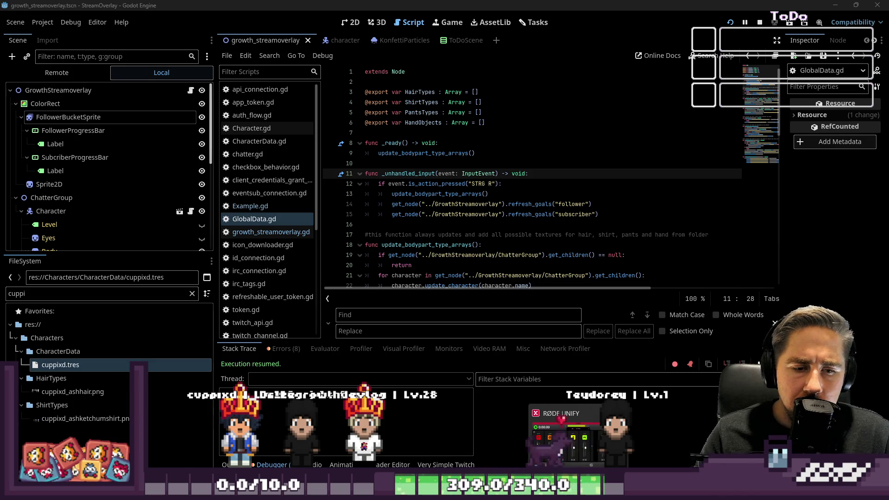
Step: Watch the running overlay as four chatter characters walk across it
mouse_move(604, 491)
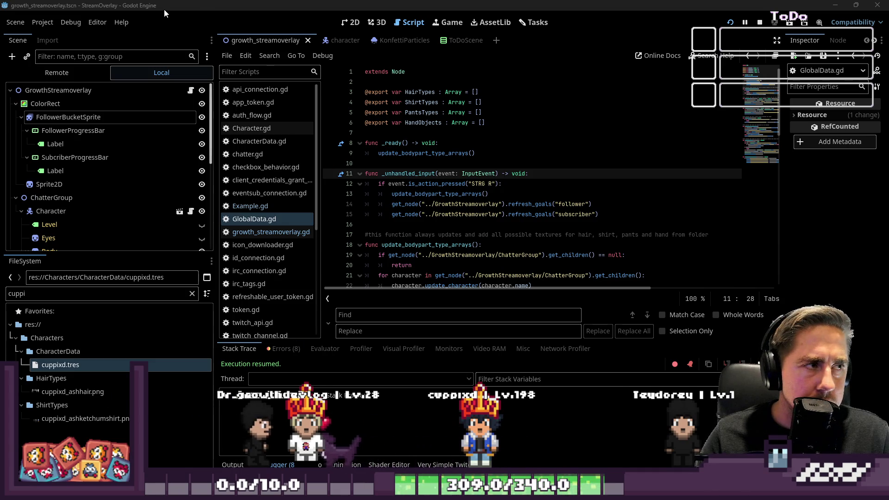
Step: Filter the FileSystem for 'growth' and set the streamer character's Level to 502
double_click(42, 293)
type("growth")
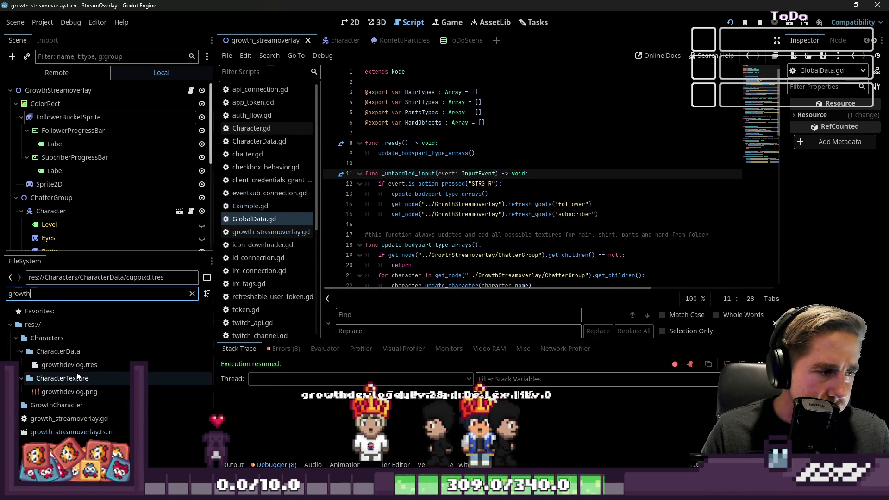
left_click(69, 365)
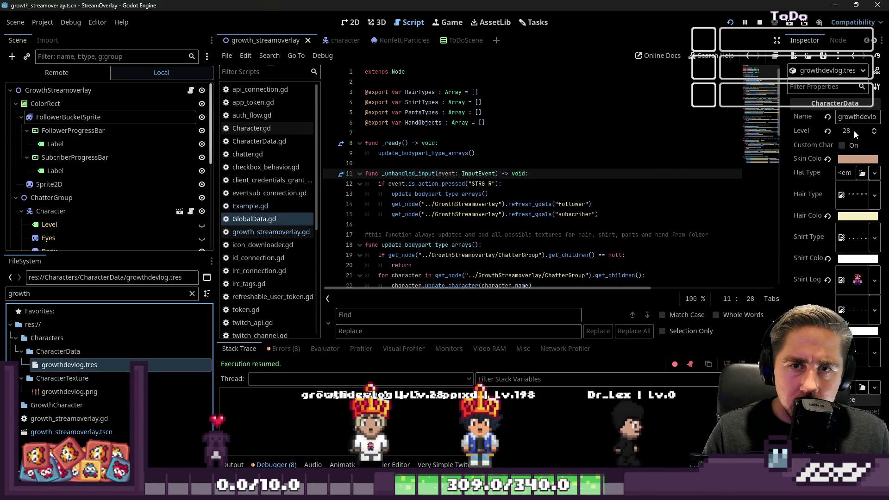
left_click(854, 135)
type("50")
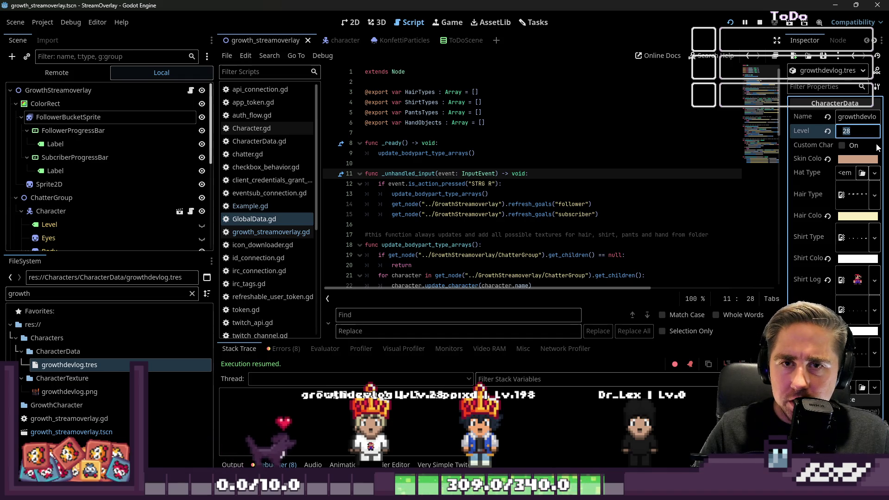
type("2")
key("Return")
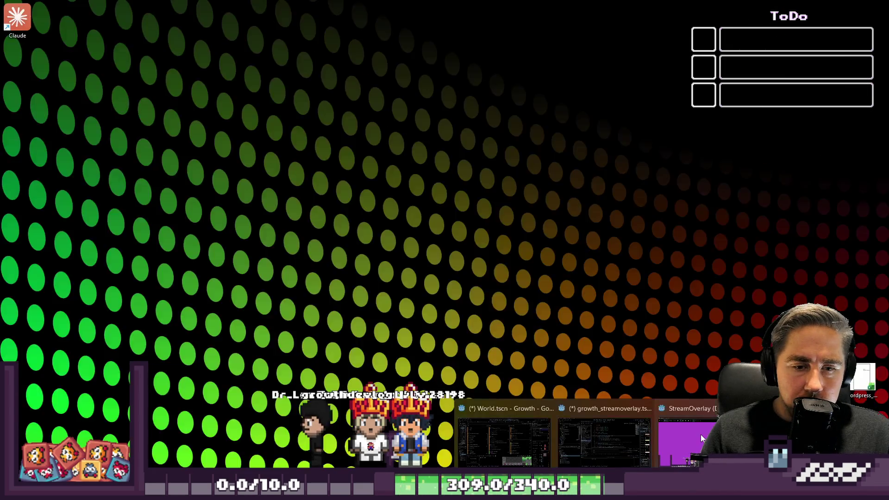
Step: Bring the running overlay back, move its window up and left, and open the debugger
left_click(700, 438)
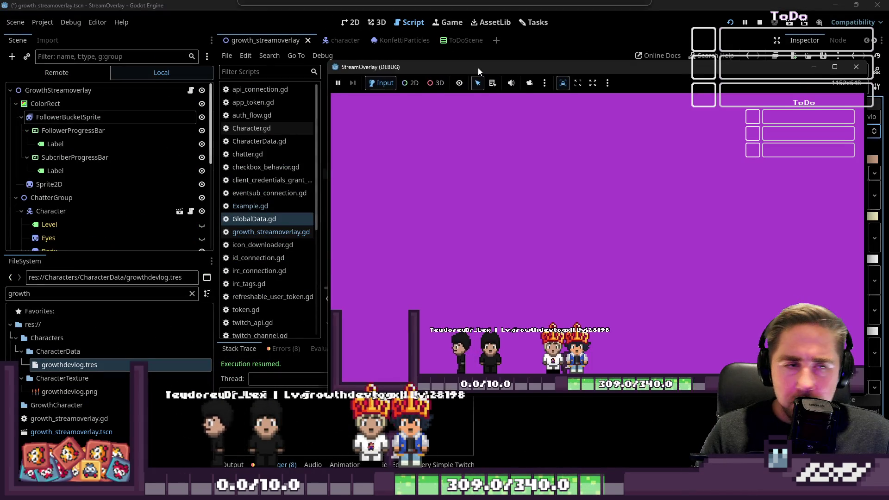
left_click_drag(478, 68, 440, 58)
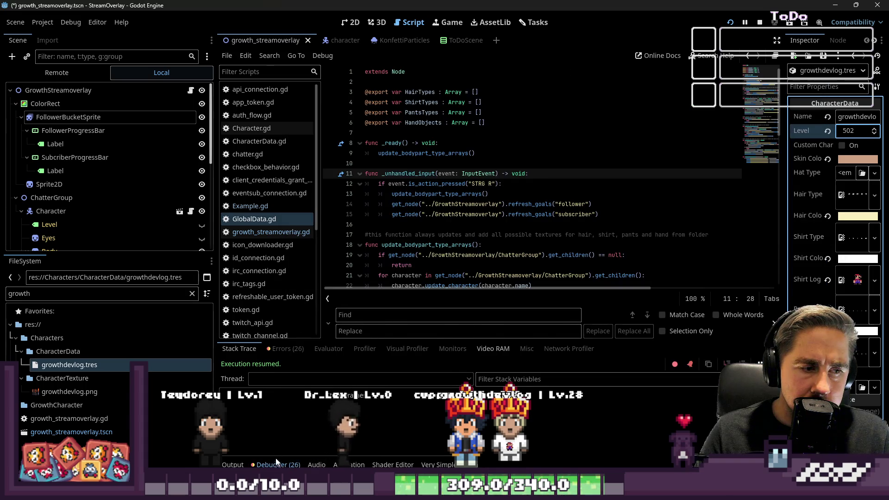
left_click(278, 464)
Step: Show the 26 debugger errors and jump to the api_connection.gd request code behind them
left_click(285, 348)
scroll(331, 412, "down", 1)
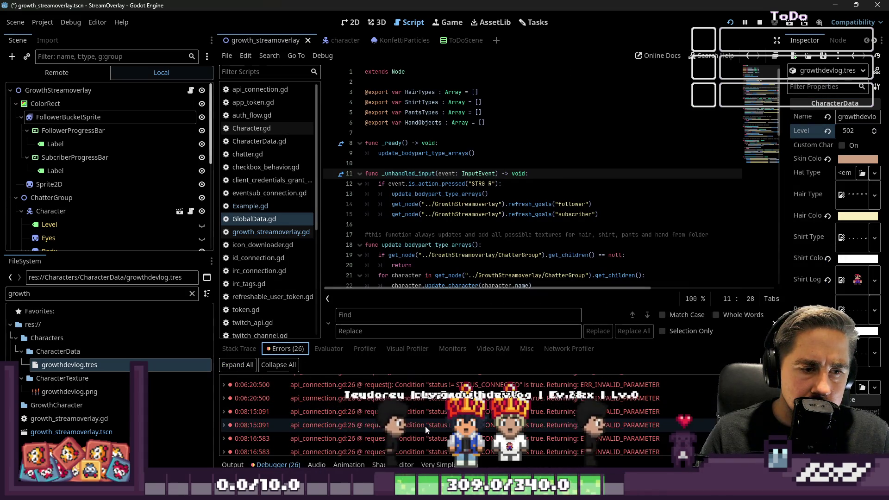
mouse_move(486, 423)
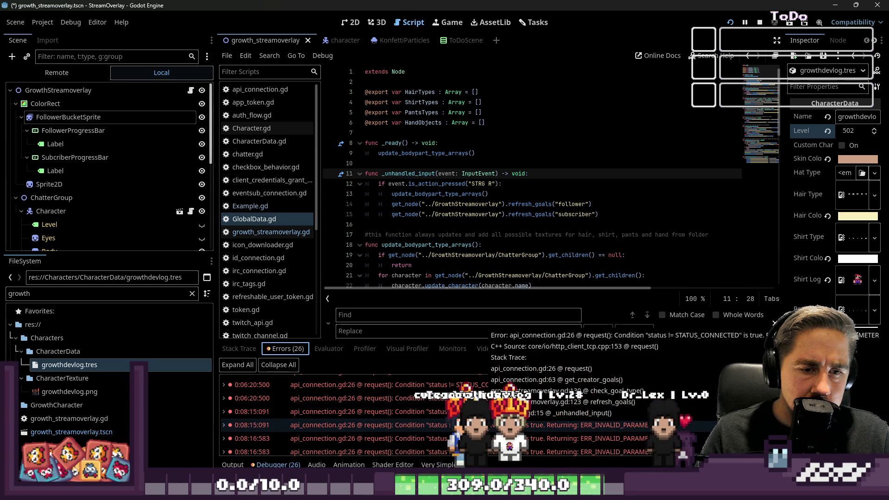
double_click(437, 412)
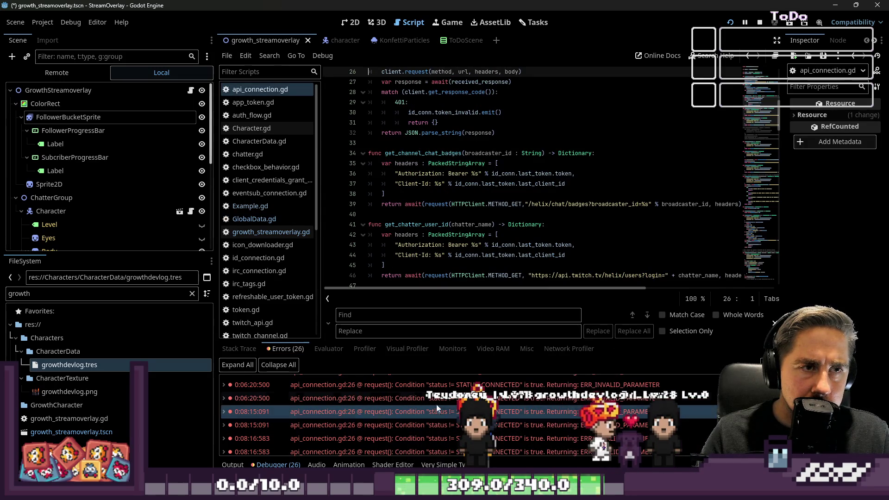
scroll(467, 184, "up", 1)
scroll(370, 430, "down", 2)
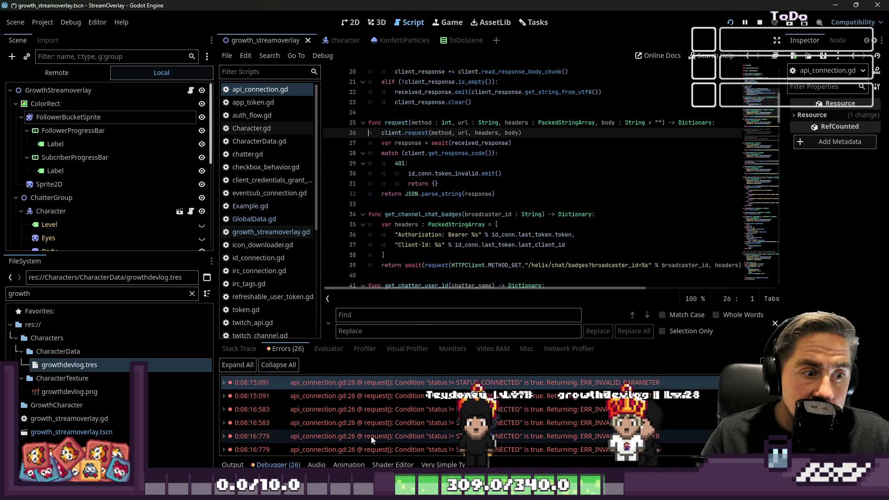
double_click(369, 434)
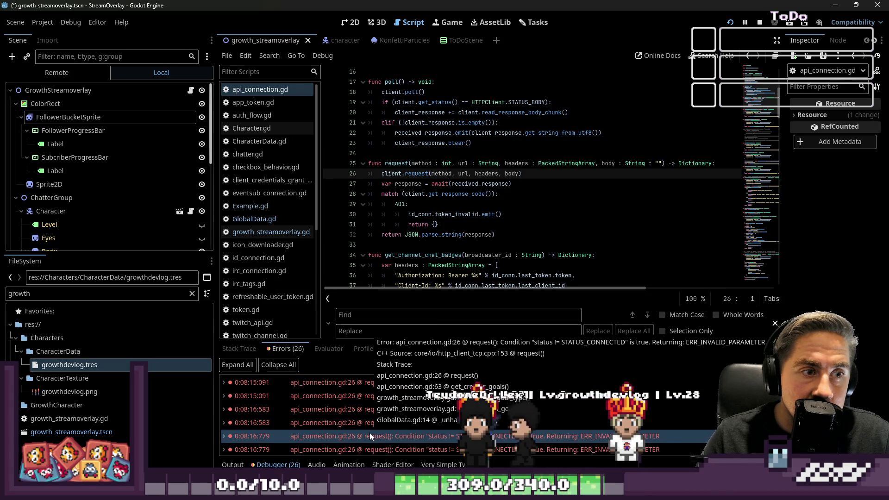
mouse_move(367, 423)
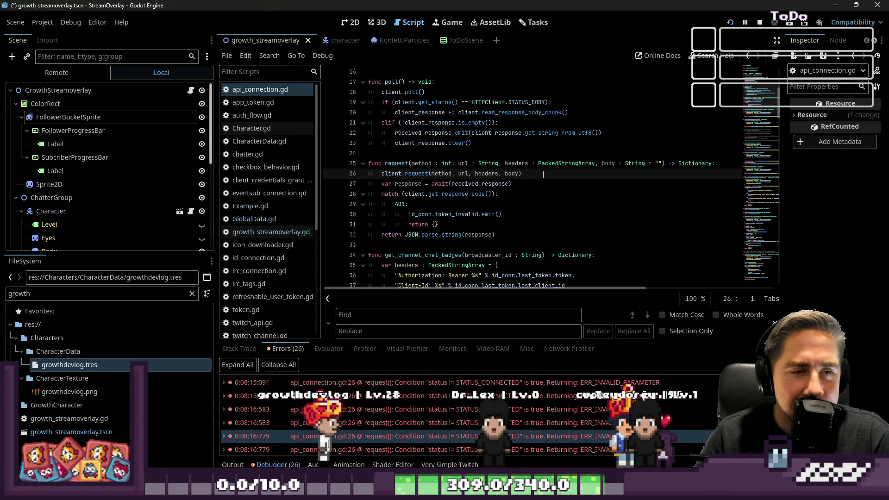
Step: Inspect the request function on lines 26–30 of api_connection.gd, then stop the game
left_click(508, 193)
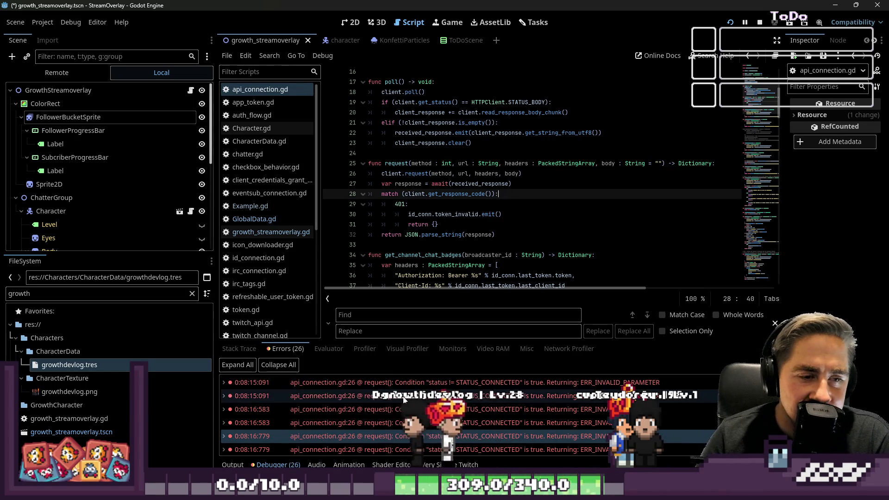
key("ctrl+z")
left_click_drag(517, 173, 358, 165)
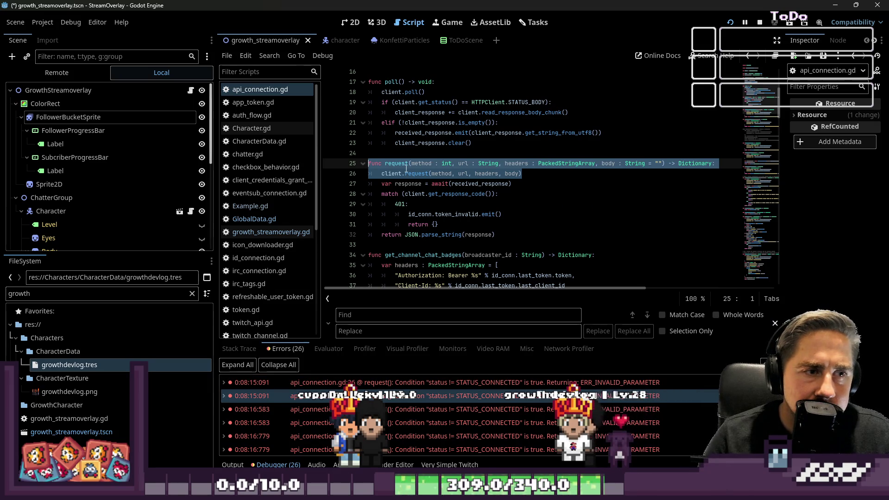
left_click(424, 213)
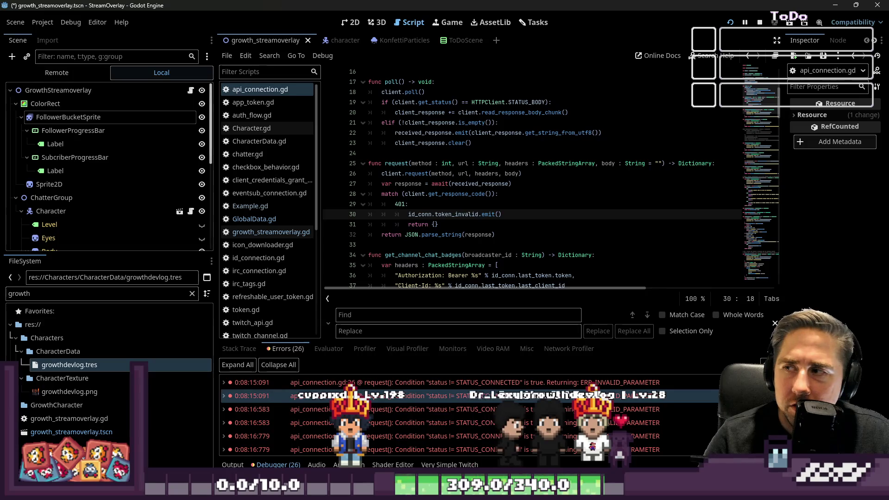
left_click(728, 23)
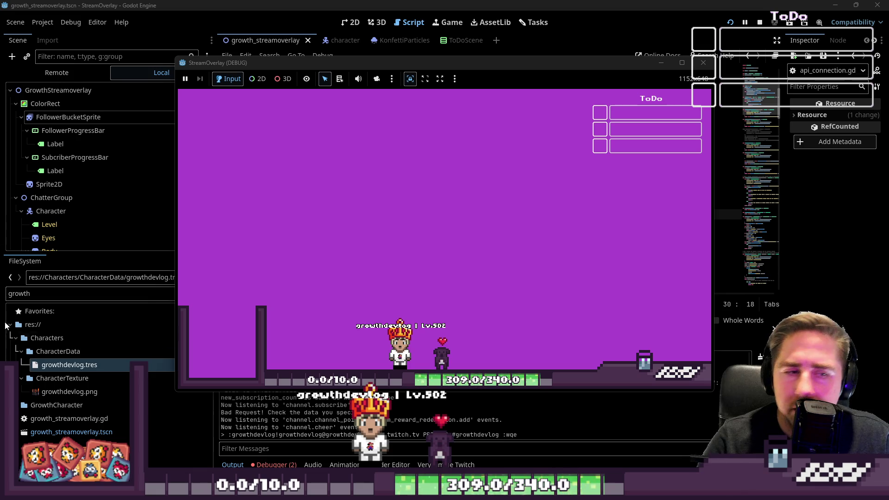
Step: Set growthdevlog.tres Level back to 28 and reopen the debugger to read the Nil-return error
left_click(348, 63)
key("alt+Tab")
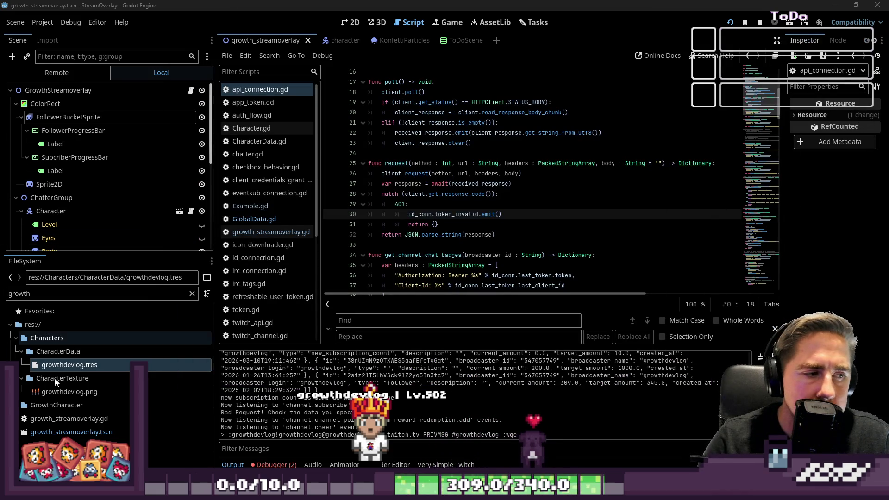
left_click(55, 367)
left_click(866, 131)
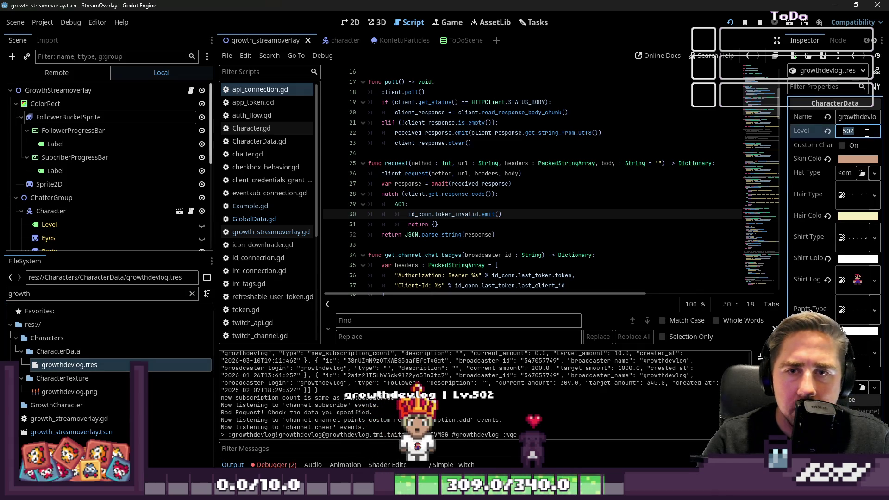
type("28")
key("Return")
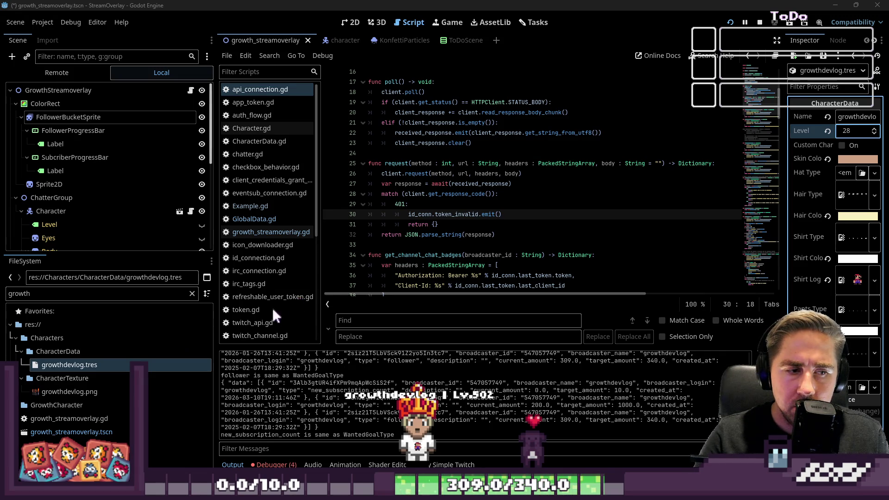
left_click(276, 464)
left_click(277, 464)
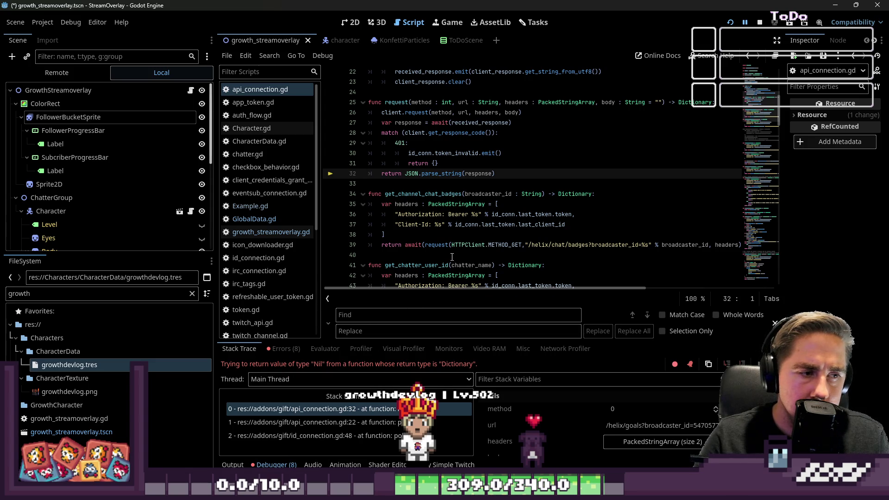
Step: Stop the game, rerun the overlay project with F5, and close the game window
left_click(466, 163)
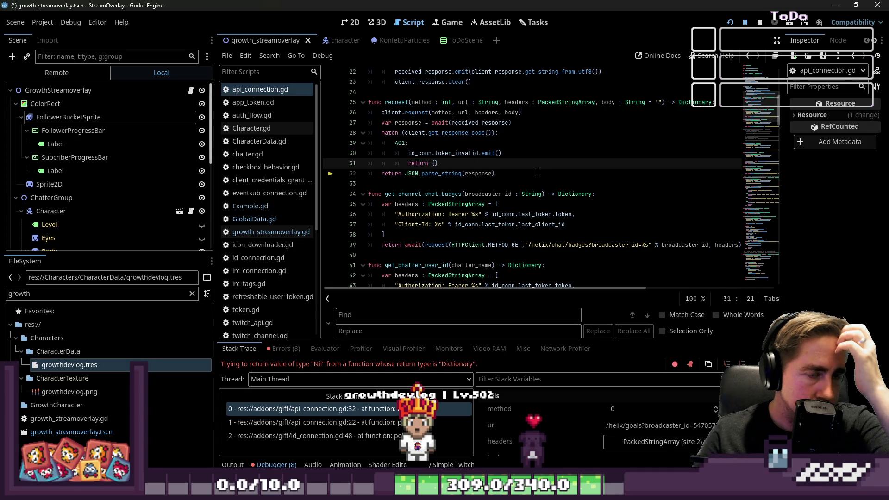
left_click(760, 20)
key("F5")
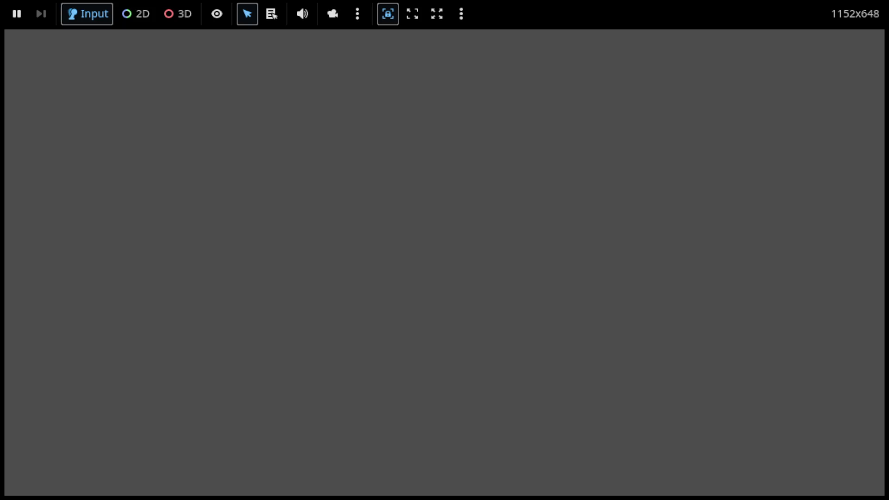
key("alt+Tab")
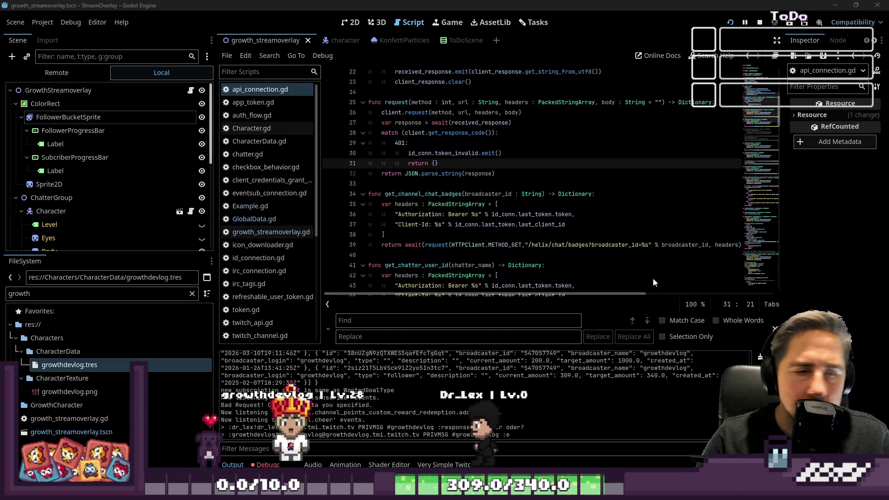
Step: Inspect response on line 32 and received_response on line 27 of api_connection.gd
left_click_drag(511, 173, 408, 174)
left_click(512, 174)
left_click_drag(512, 174, 439, 173)
double_click(472, 174)
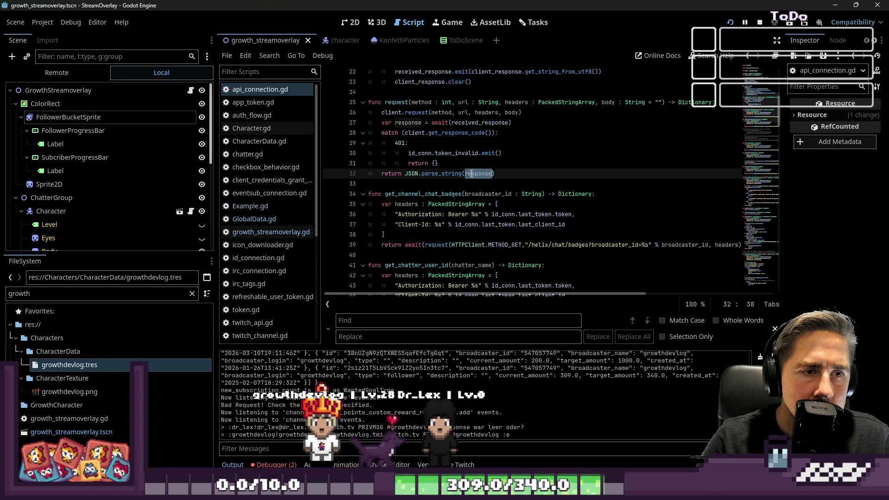
double_click(480, 122)
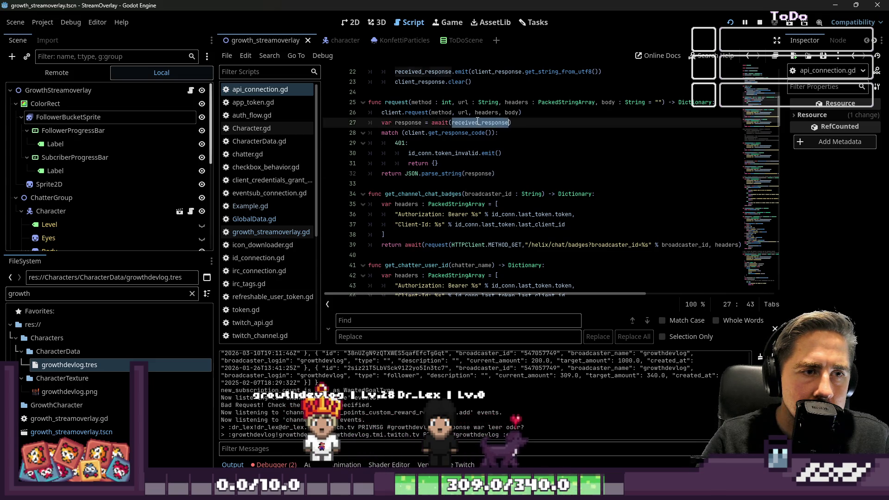
scroll(486, 134, "up", 1)
scroll(487, 137, "up", 1)
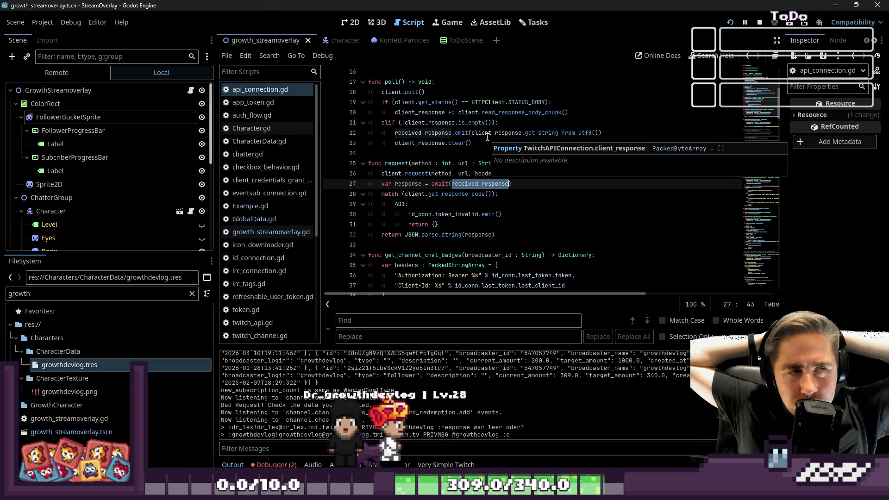
Step: Search AssetLib for Twitch and check the installed plugins in Project Settings > Plugins
left_click(492, 22)
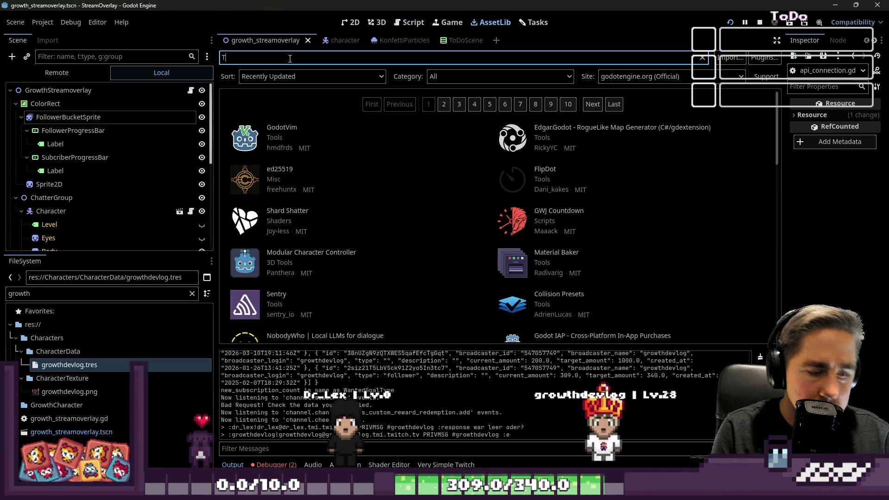
type("Twitch")
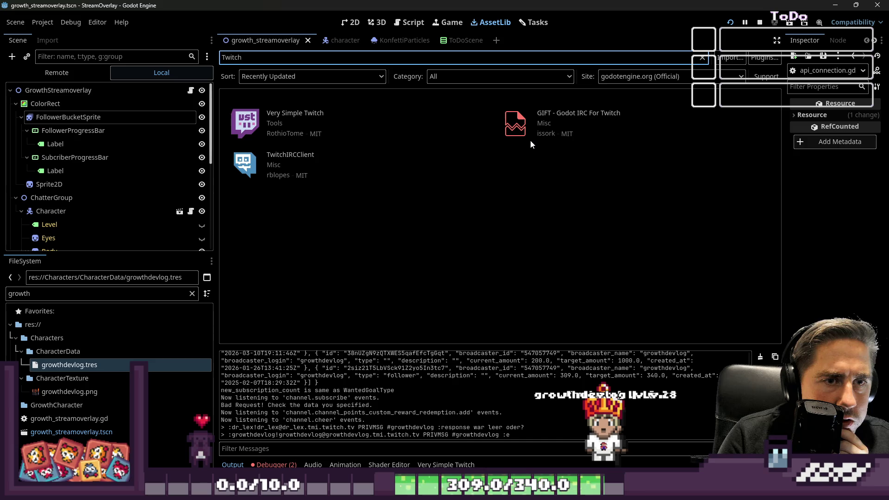
left_click(71, 21)
mouse_move(50, 24)
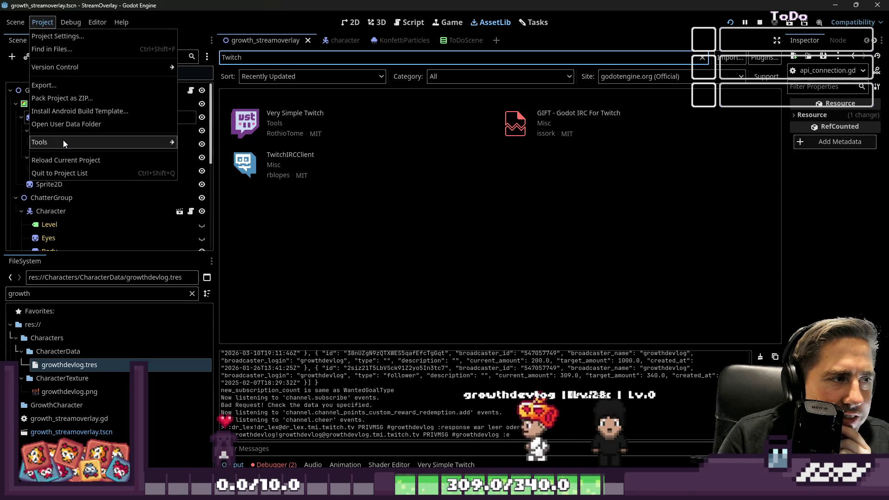
mouse_move(63, 139)
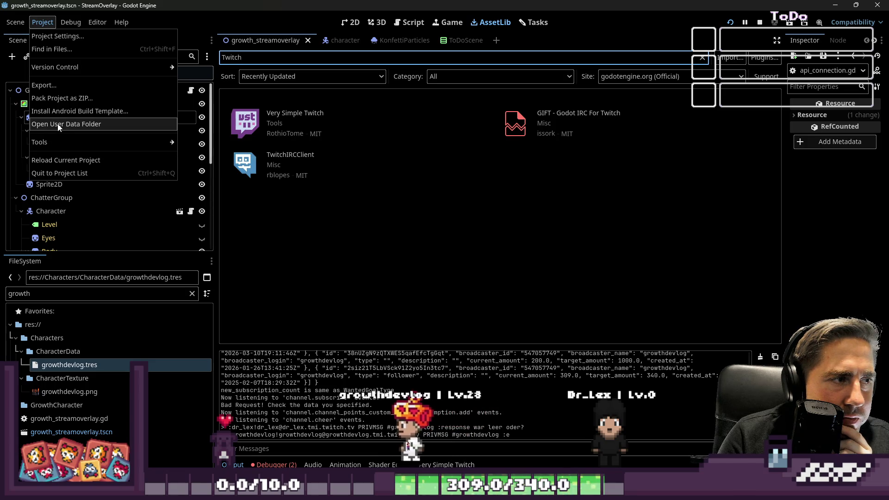
mouse_move(65, 69)
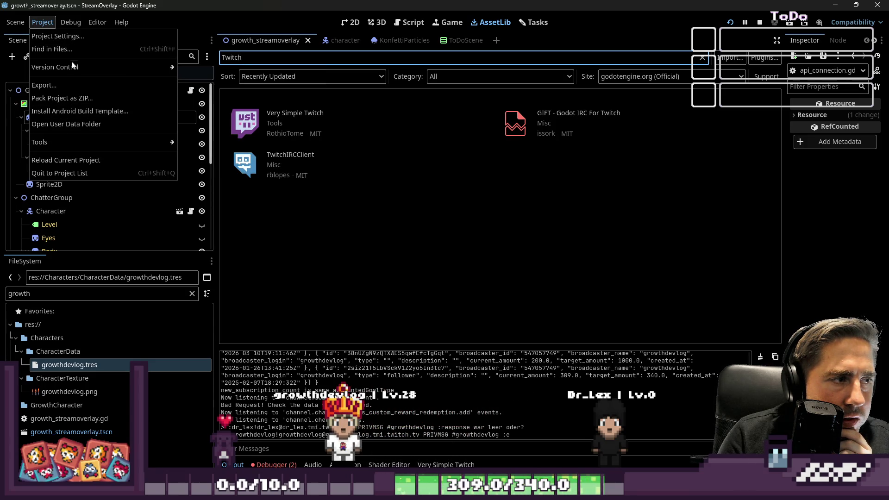
left_click(69, 36)
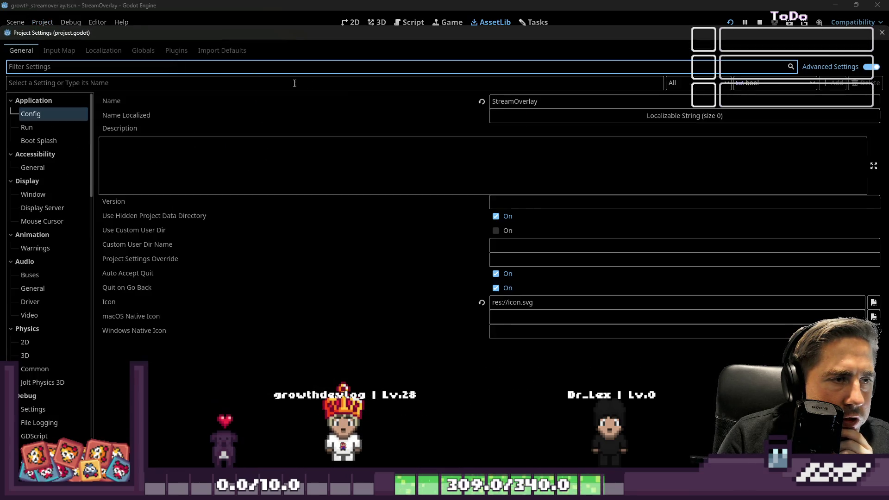
left_click(172, 49)
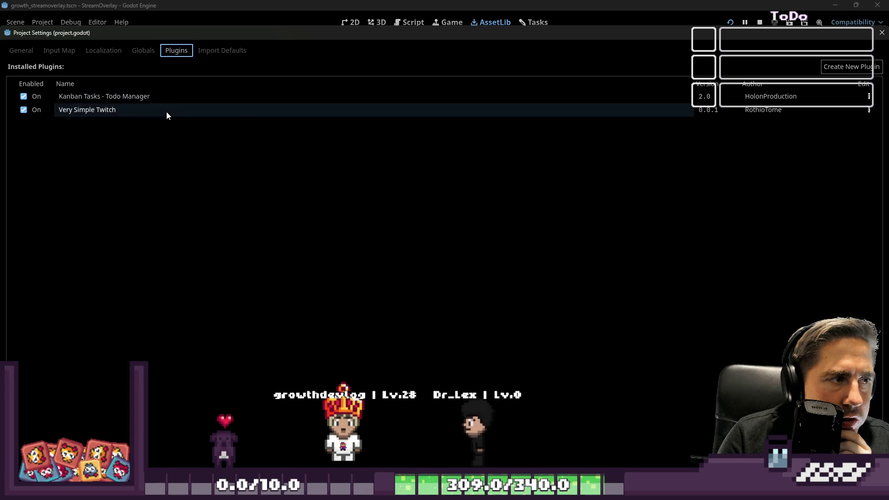
key("Escape")
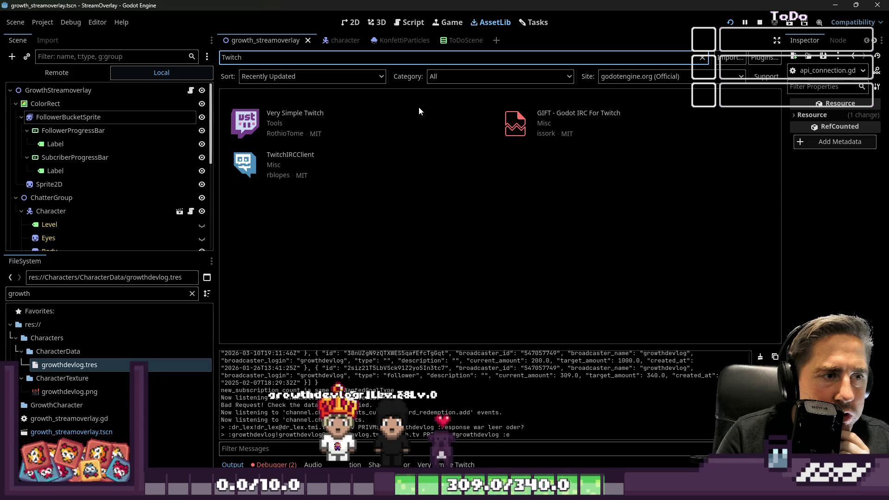
Step: Return to api_connection.gd in the Script view, then switch to the growth_quests spreadsheet in Excel
left_click(377, 22)
left_click(350, 23)
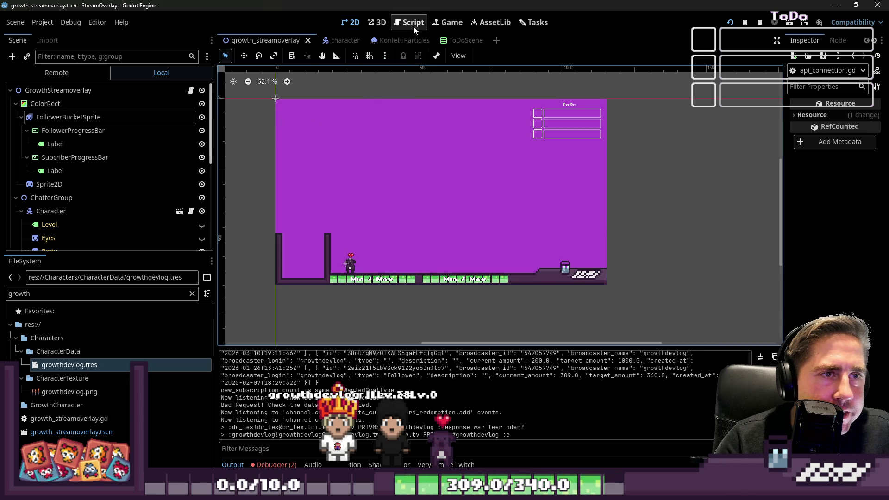
left_click(413, 22)
scroll(474, 168, "up", 5)
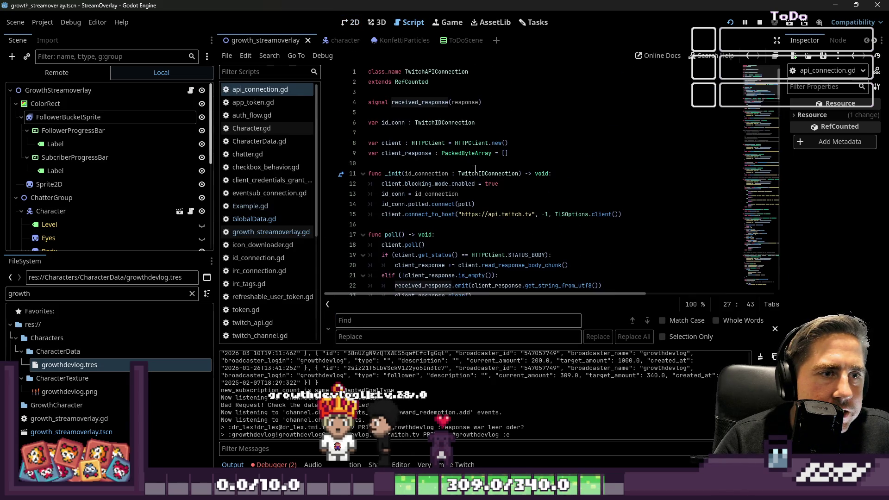
scroll(436, 220, "down", 3)
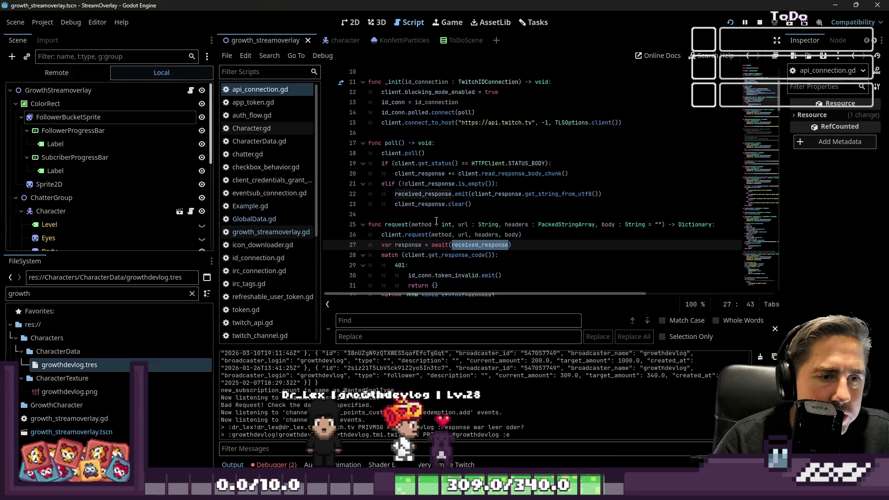
left_click(436, 215)
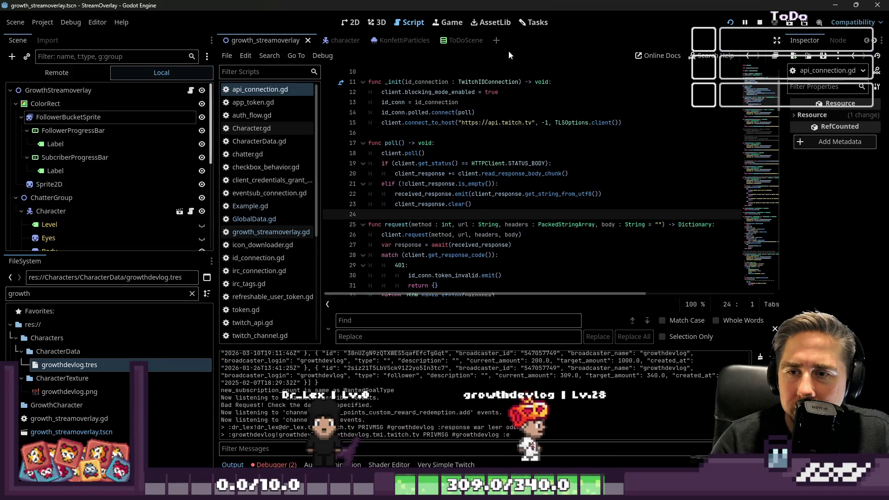
key("alt+Tab")
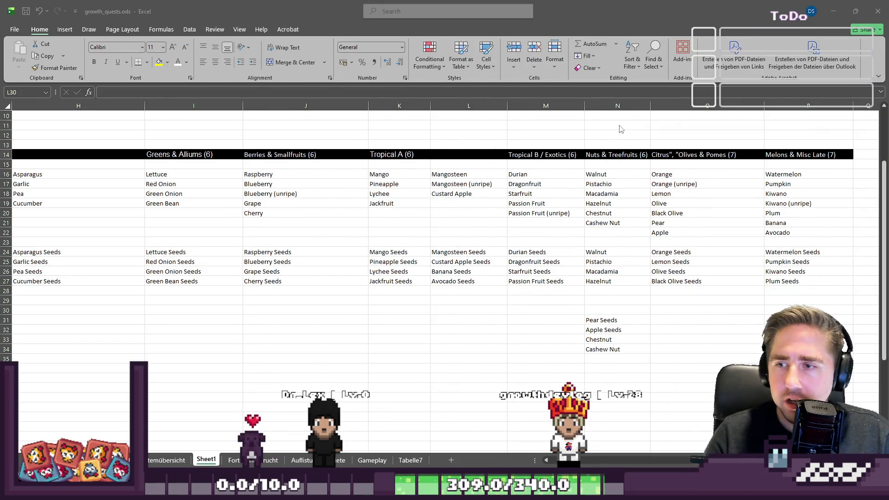
Step: Insert an empty column before the Citrus column
left_click(670, 245)
left_click_drag(599, 319, 609, 359)
left_click(659, 155)
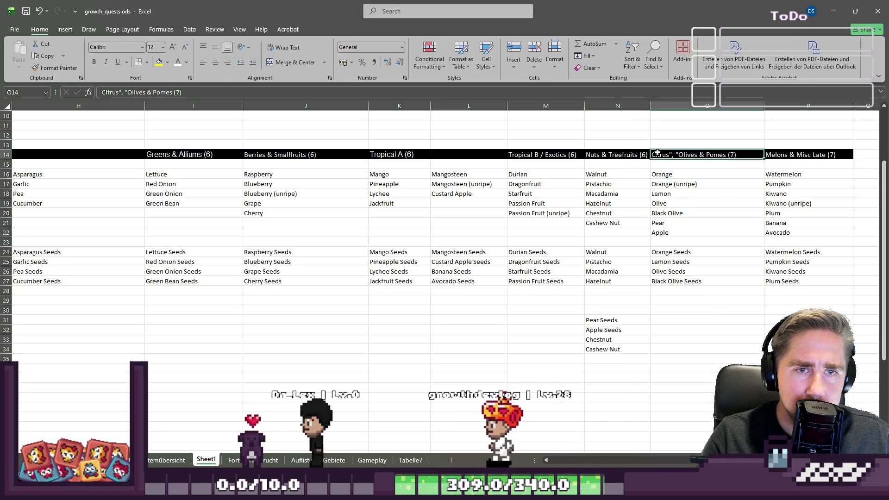
right_click(660, 155)
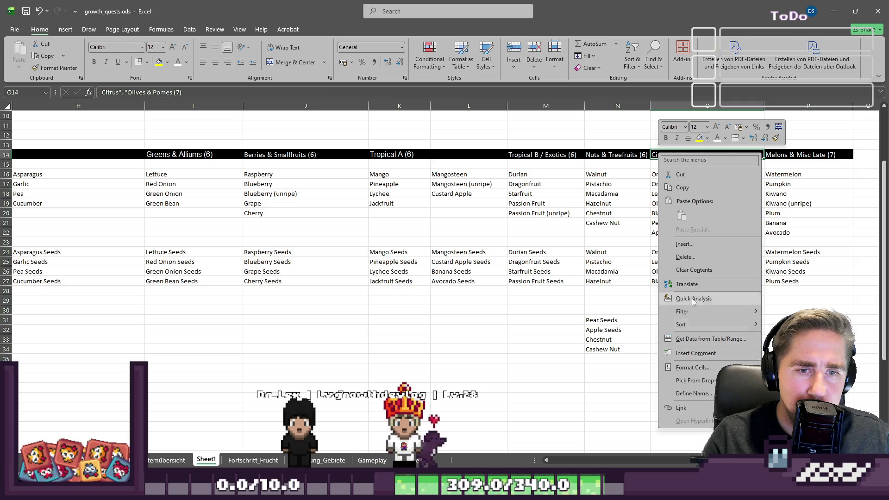
left_click(690, 244)
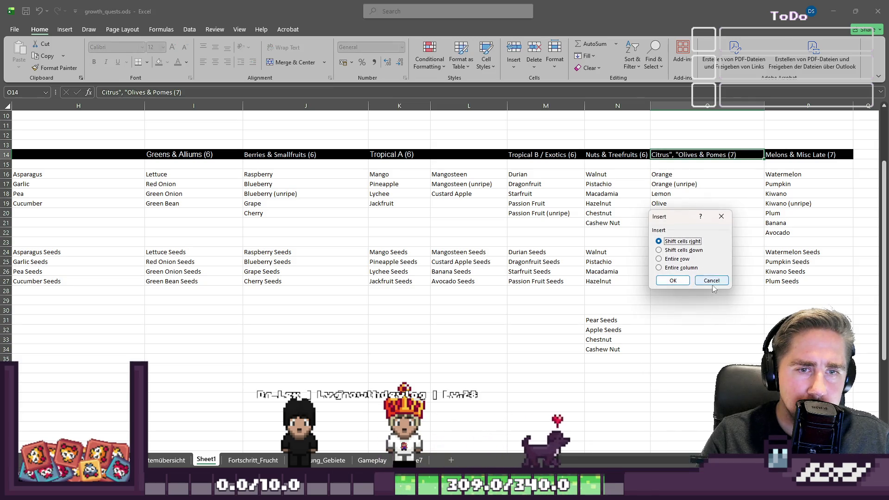
left_click(672, 281)
right_click(688, 106)
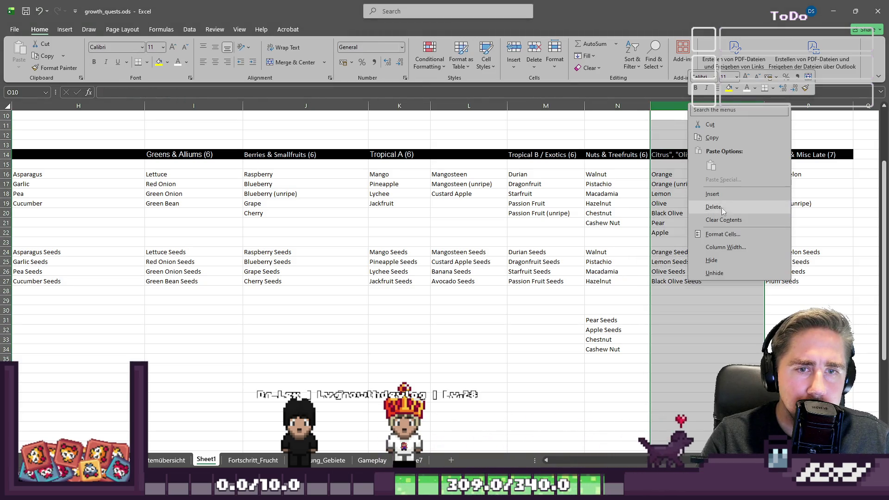
left_click(719, 194)
left_click(671, 213)
Step: Move the four loose seed names from below the table into the new column's seed rows
left_click_drag(597, 320, 601, 349)
key("ctrl+c")
left_click(668, 259)
left_click(669, 252)
key("ctrl+v")
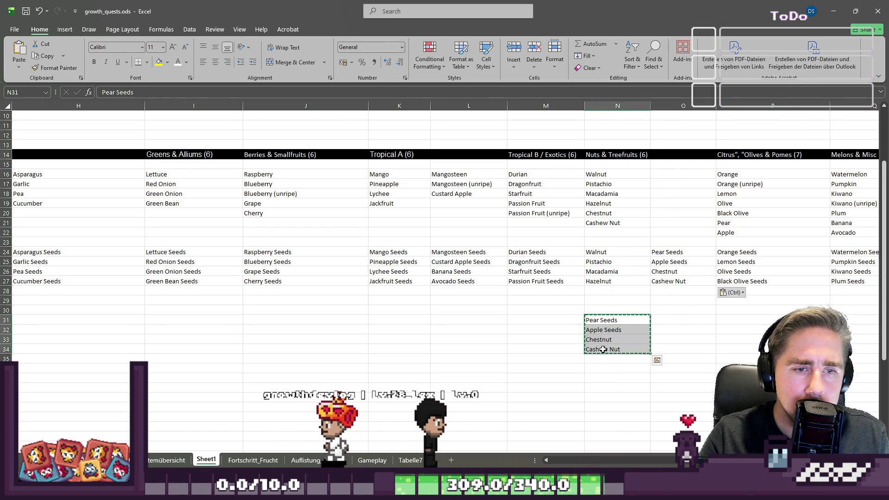
key("Delete")
left_click(611, 223)
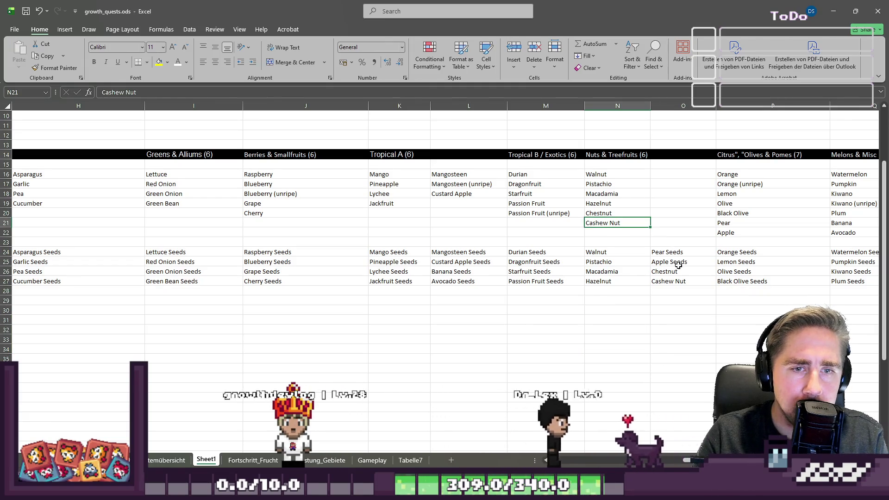
Step: Move Pear and Apple from the Citrus column to the top of the new column
left_click_drag(724, 223, 724, 229)
key("ctrl+c")
left_click(692, 174)
key("ctrl+v")
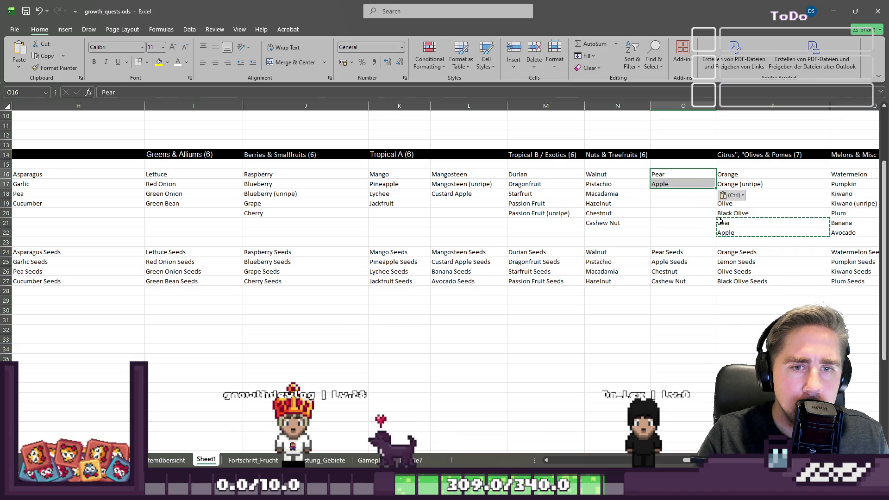
left_click_drag(725, 223, 726, 231)
key("Delete")
Step: Move Banana and Avocado from the Melons column under Custard Apple in Tropical A
left_click_drag(840, 224, 841, 238)
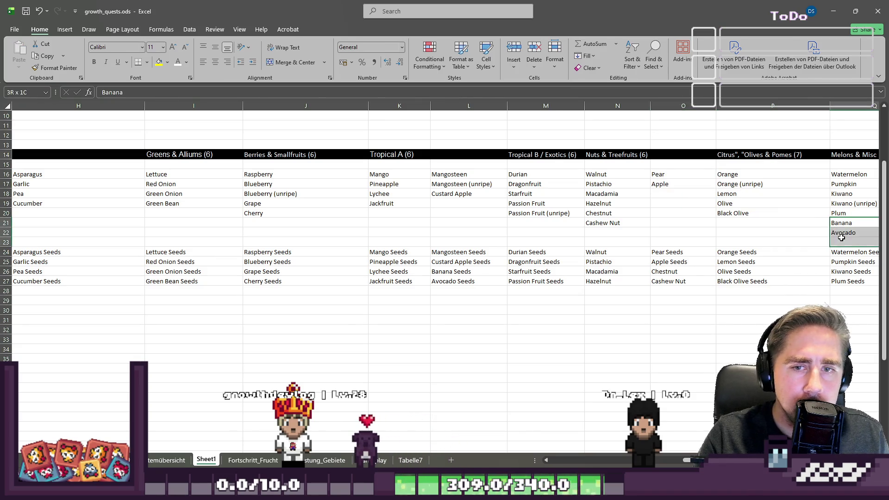
key("ctrl+c")
left_click(453, 204)
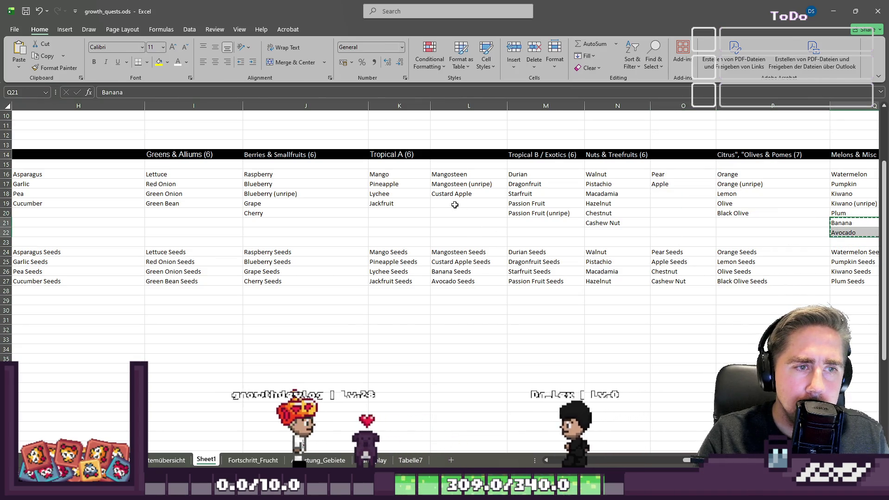
key("ctrl+v")
left_click(824, 232)
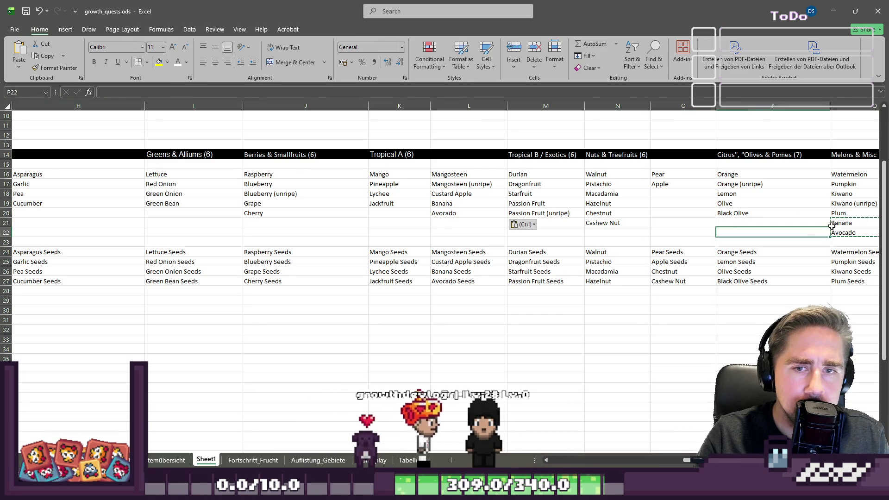
left_click_drag(841, 223, 842, 233)
key("Delete")
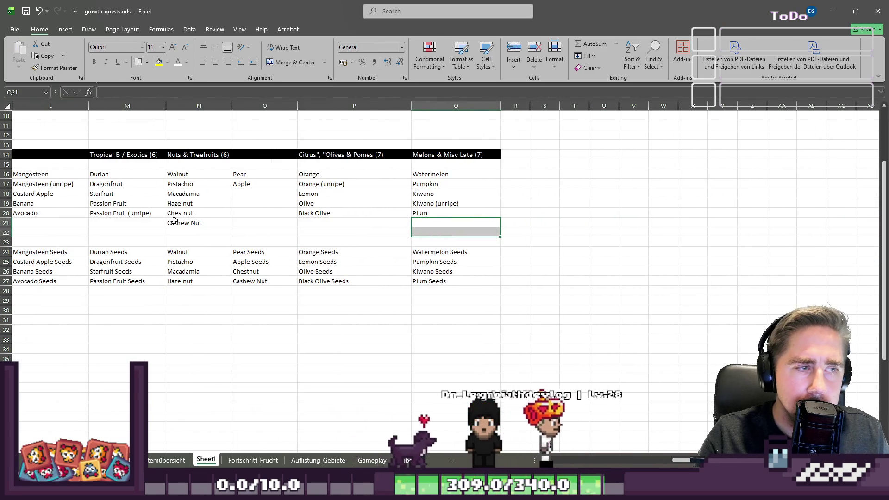
Step: Move Chestnut and Cashew Nut from the nuts column to below Apple in the new column
left_click(188, 213)
left_click_drag(187, 212, 186, 223)
key("ctrl+c")
left_click(245, 194)
key("ctrl+v")
left_click(180, 214)
key("Delete")
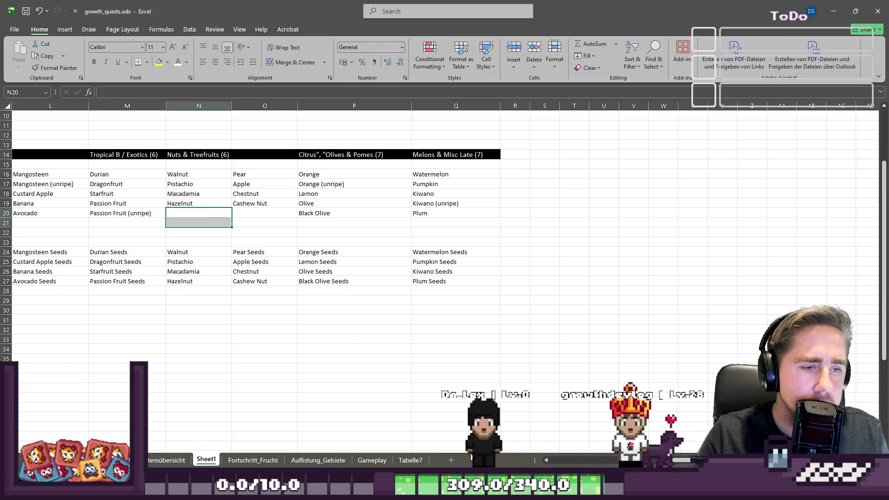
Step: Scroll right across the sheet and copy Hazelnut in the nuts lists
left_click_drag(687, 465, 555, 438)
scroll(690, 335, "right", 3)
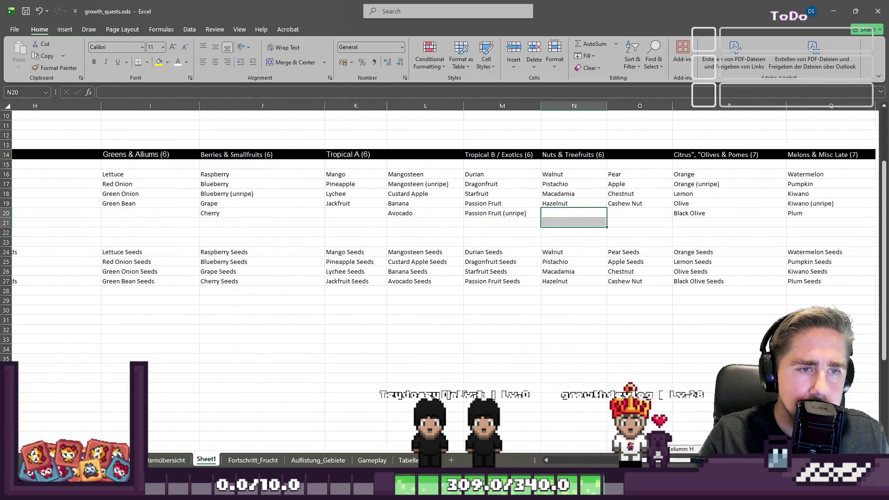
left_click(616, 203)
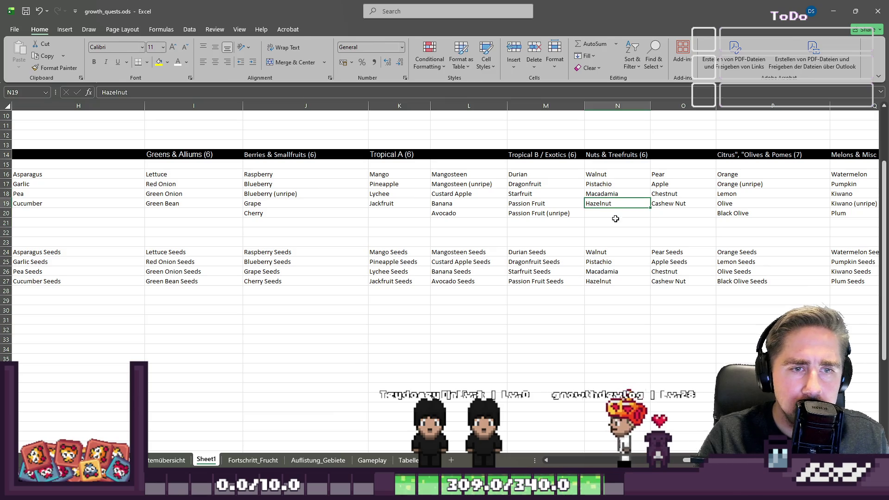
scroll(554, 213, "right", 2)
scroll(554, 212, "right", 1)
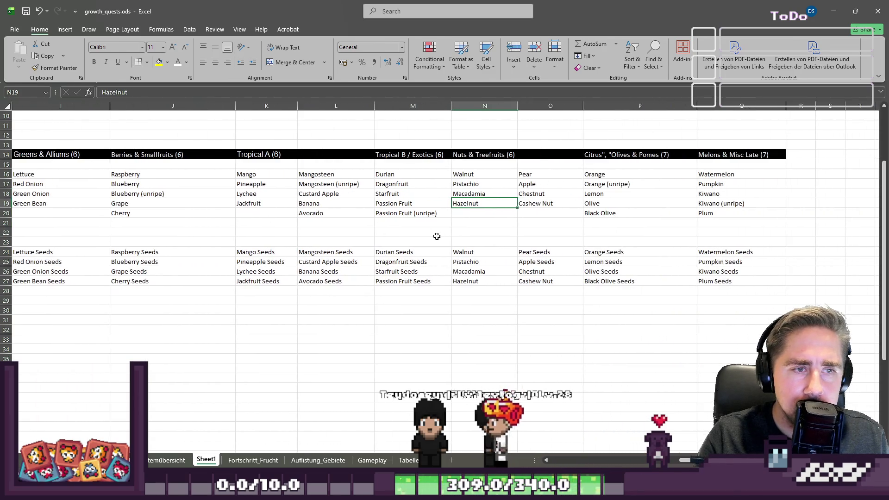
key("ctrl+c")
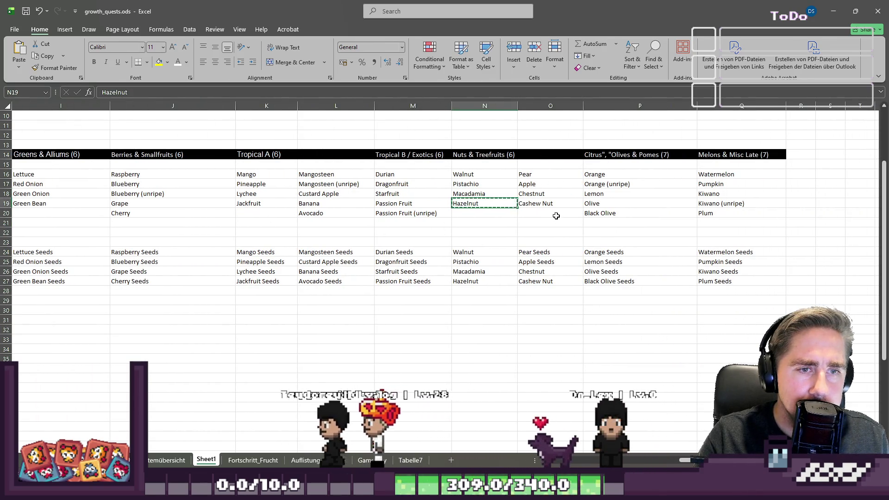
left_click(549, 220)
left_click(546, 212)
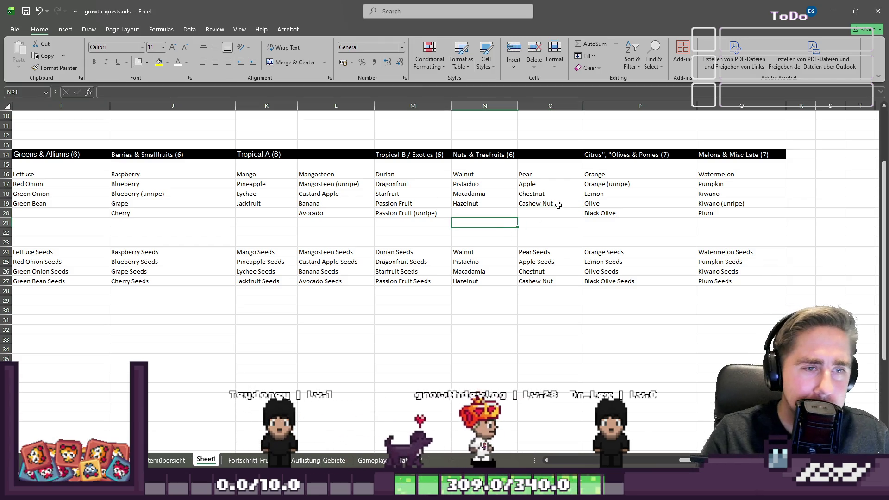
left_click(412, 213)
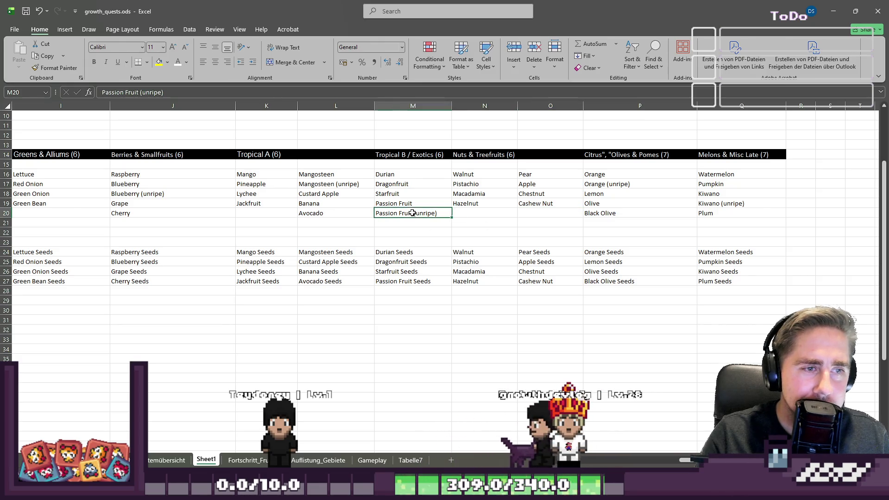
Step: Copy Walnut below Cashew Nut, and Cashew Nut under Hazelnut
left_click(472, 193)
left_click(472, 184)
left_click(472, 175)
key("ctrl+c")
left_click(527, 213)
key("ctrl+v")
left_click(528, 204)
key("ctrl+c")
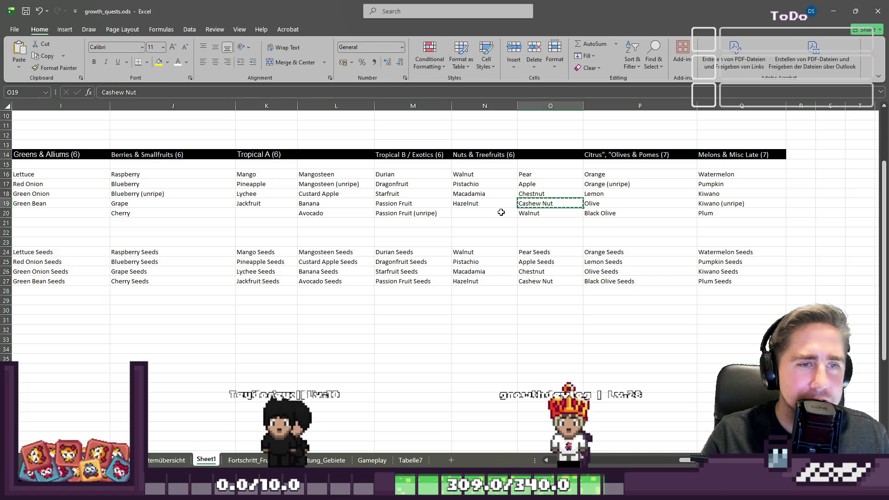
left_click(500, 213)
key("ctrl+v")
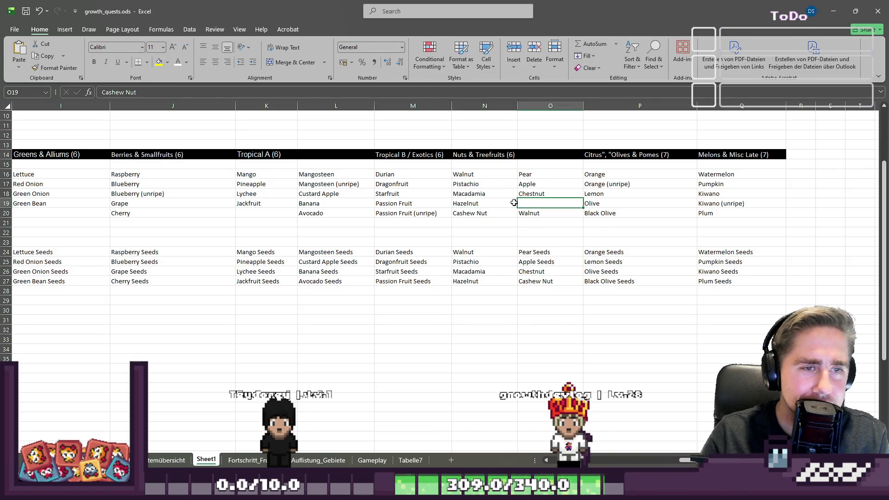
Step: Swap entries so Cashew Nut heads the nuts column and Walnut sits below Chestnut, clearing duplicates
left_click(528, 214)
key("ctrl+c")
left_click(534, 203)
key("ctrl+v")
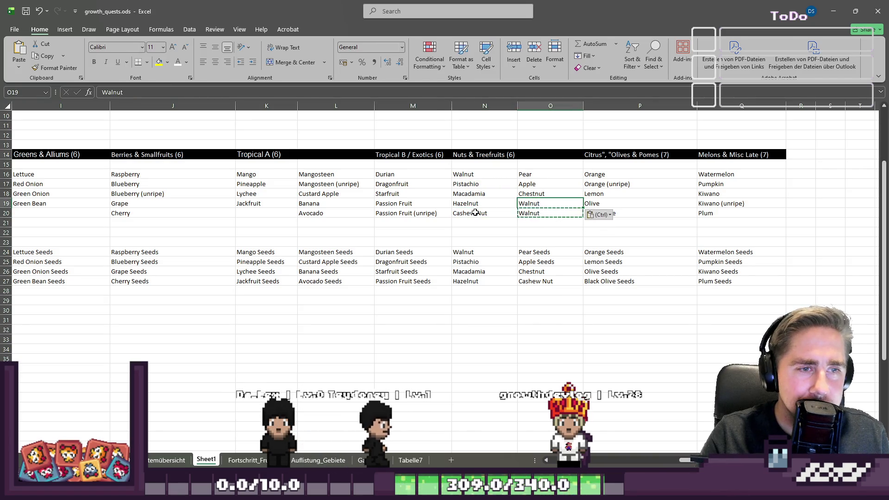
left_click(545, 213)
key("Delete")
left_click(476, 213)
key("ctrl+c")
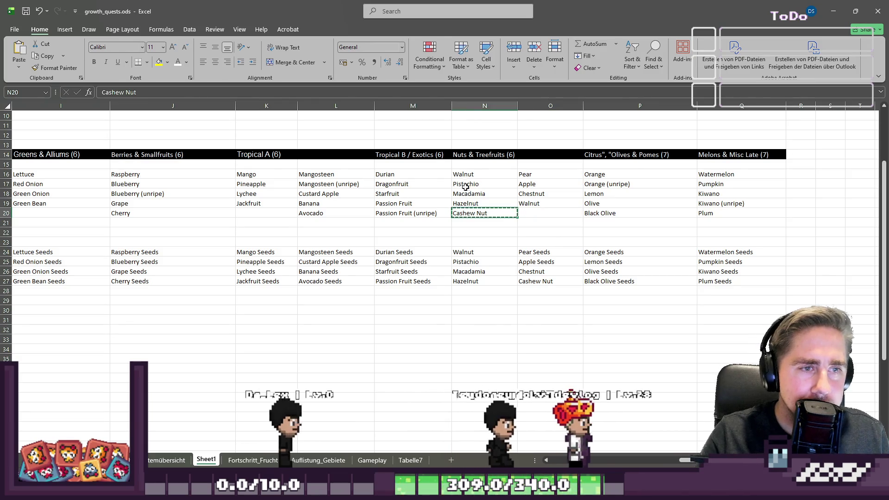
left_click(470, 175)
key("ctrl+v")
left_click(500, 213)
key("Delete")
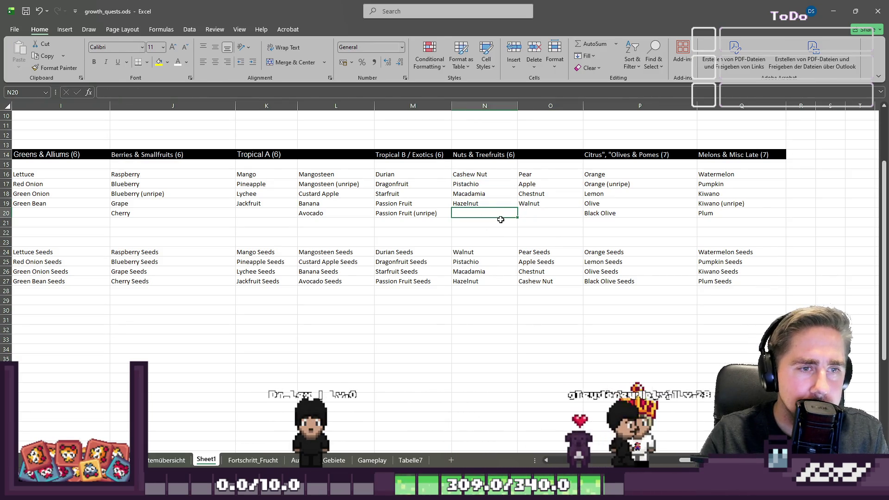
left_click(499, 223)
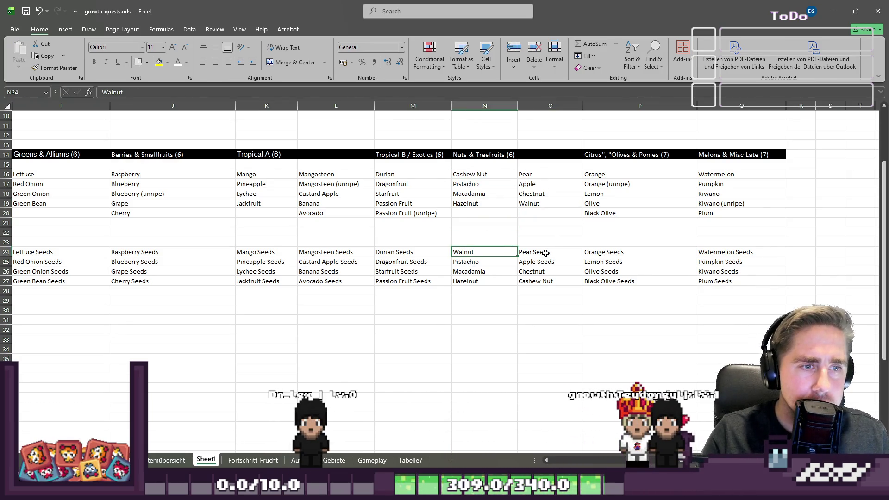
Step: Append 'Seeds' to the Cashew Nut, Pistachio, Macadamia and Hazelnut seed entries
key("F2")
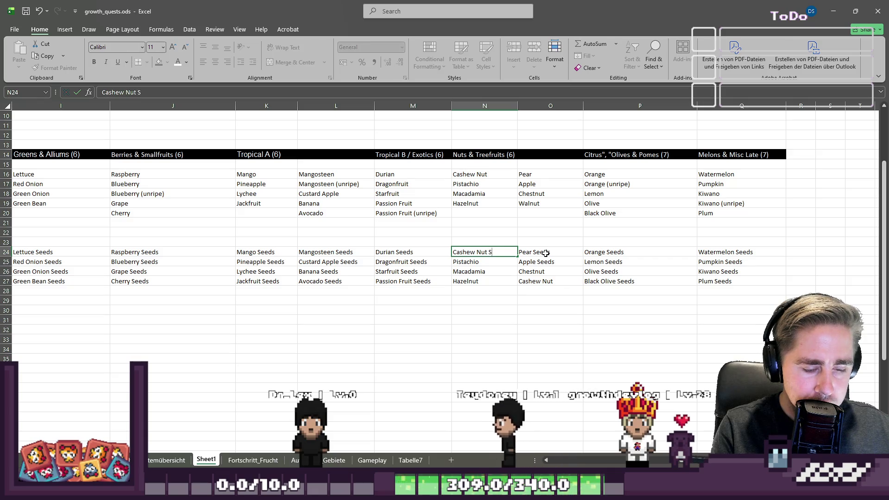
type("eeds")
key("ctrl+shift+Left")
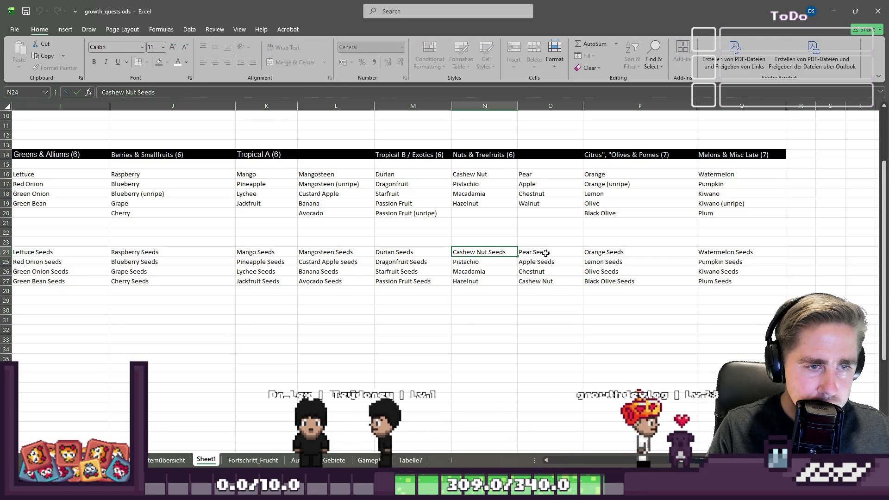
key("ctrl+c")
key("Return")
key("F2")
key("ctrl+v")
key("Return")
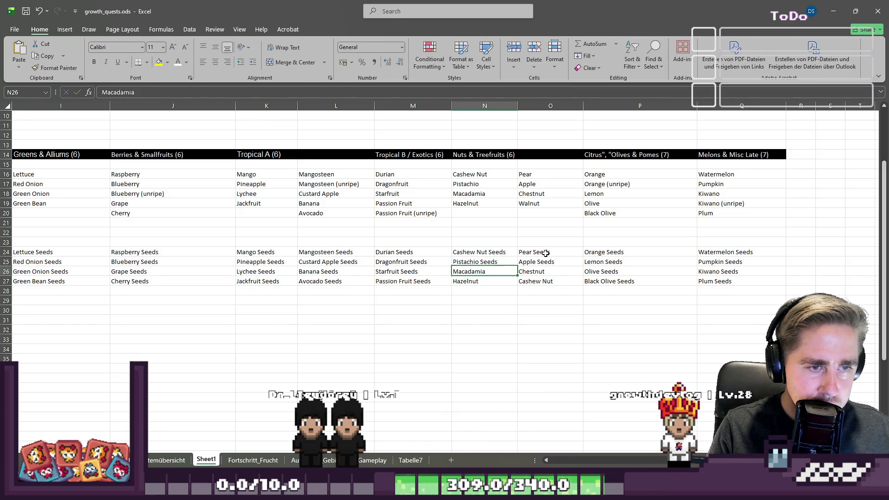
key("F2")
key("ctrl+v")
key("Return")
key("F2")
key("ctrl+v")
key("Return")
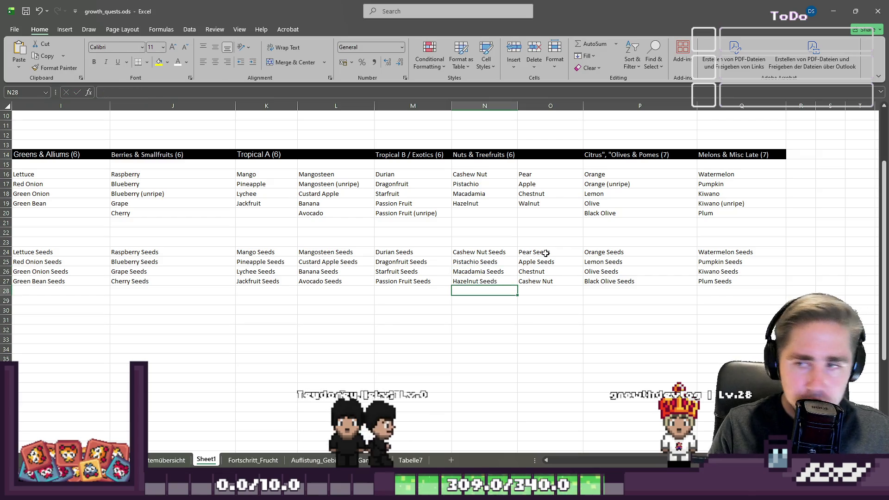
key("Up")
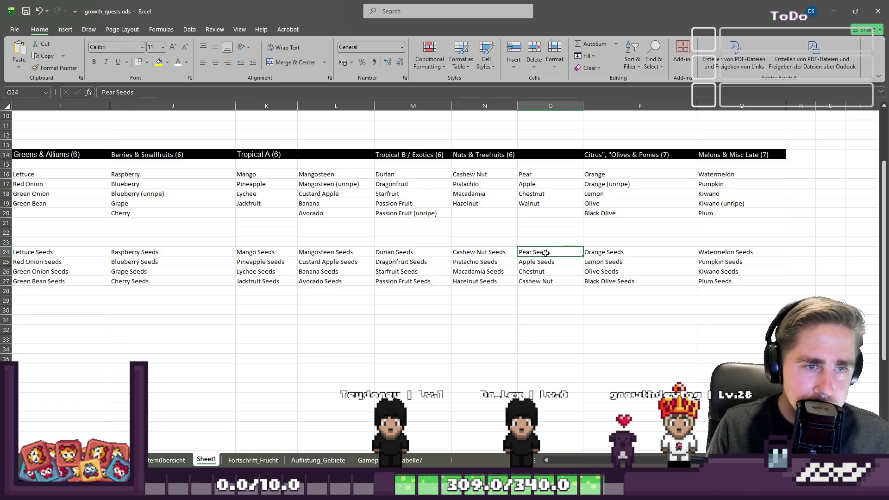
Step: Change O27 to 'Walnut Seeds' and O26 to 'Chestnut Seeds'
left_click(549, 283)
key("F2")
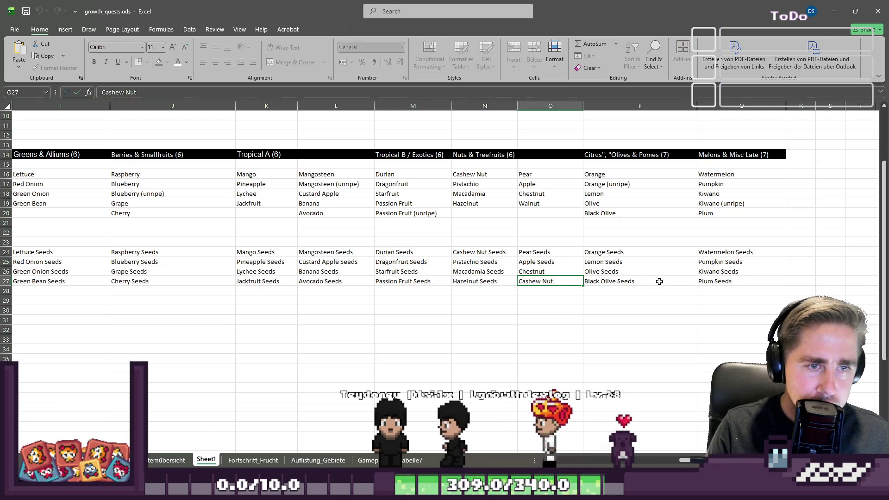
key("shift+Home")
type("Waöl")
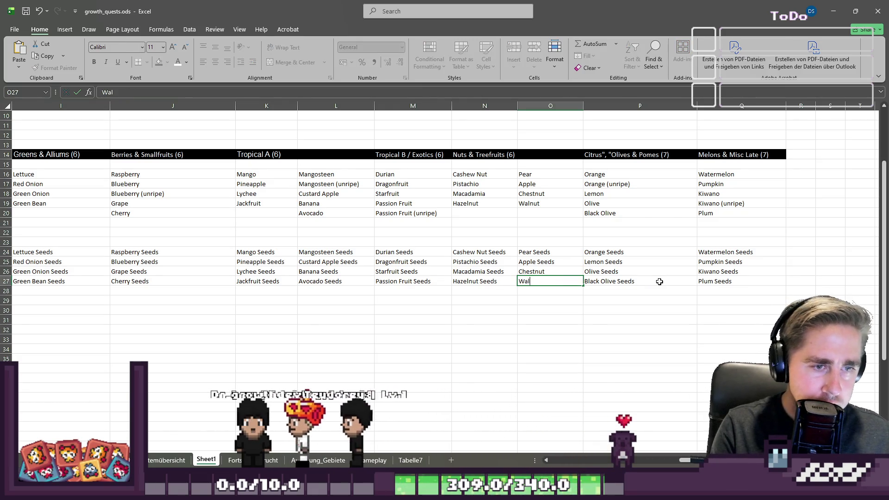
key("BackSpace")
key("BackSpace")
type("lnut Seeds")
key("Return")
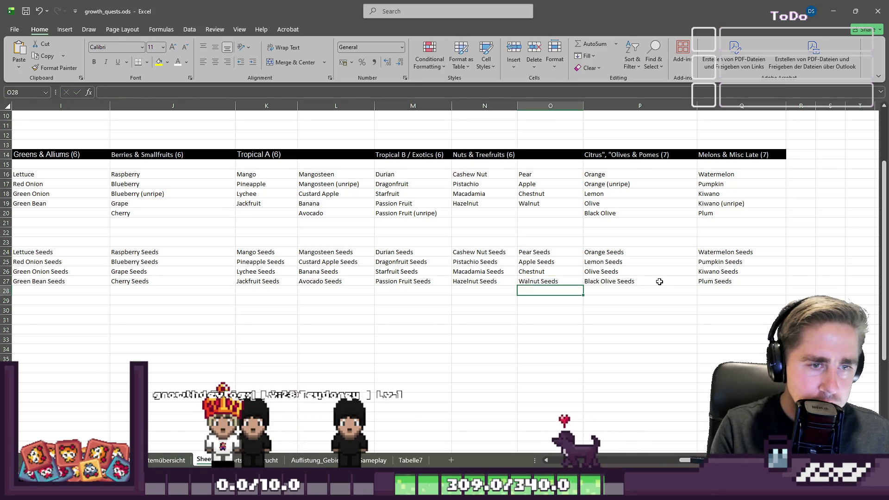
key("Up")
key("F2")
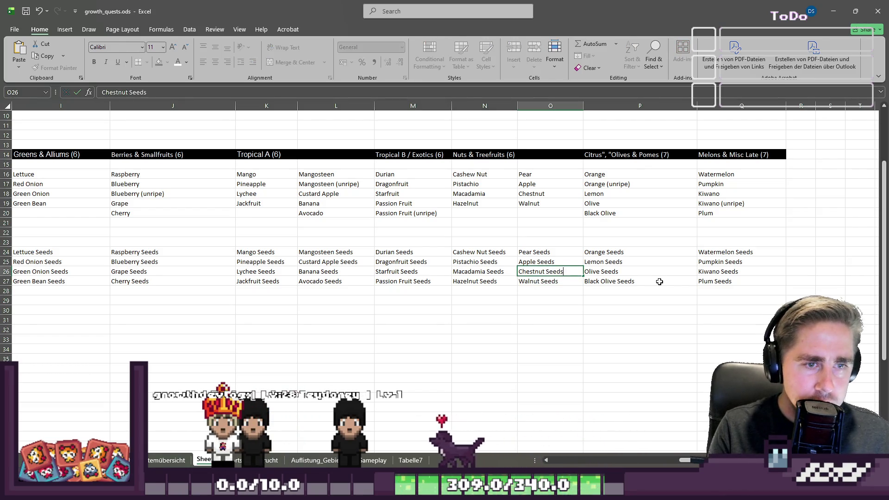
type("s")
key("Return")
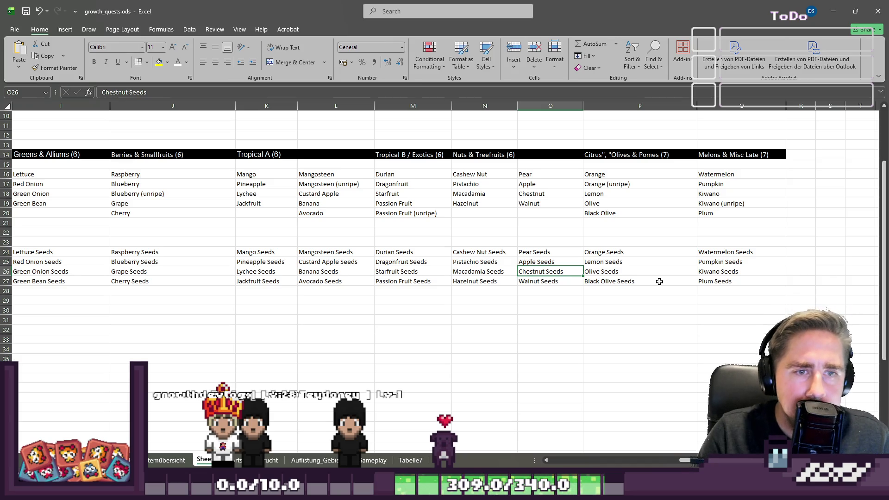
key("Up")
key("Up")
key("Up")
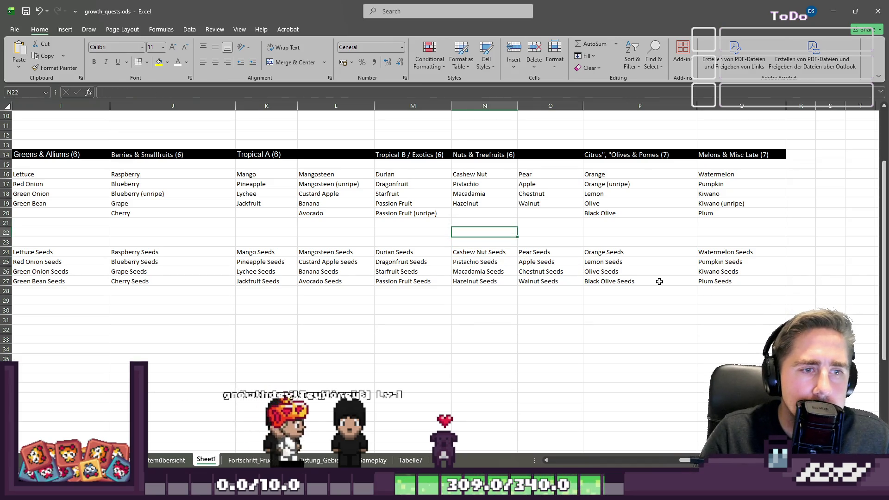
Step: Review the nuts and Nightshade & Peppers lists and the seed names across row 25
key("Down")
key("Down")
key("Down")
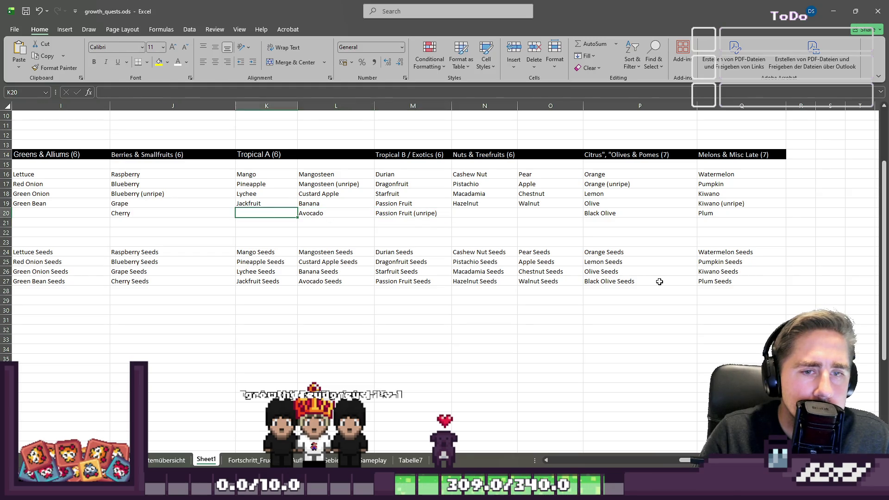
key("Left")
key("Left")
key("Left")
key("Up")
key("Up")
key("Up")
key("Down")
key("Down")
key("Down")
key("Down")
key("Up")
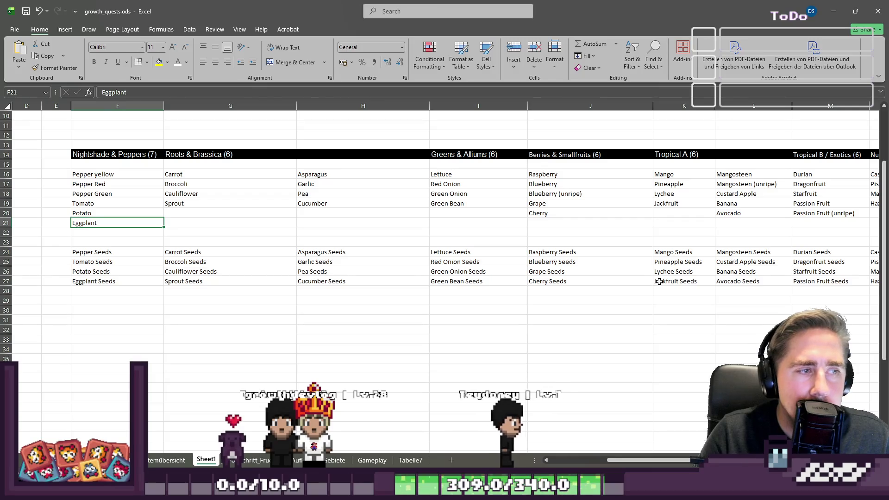
key("Down")
key("Down")
key("Down")
key("Right")
key("Right")
key("Right")
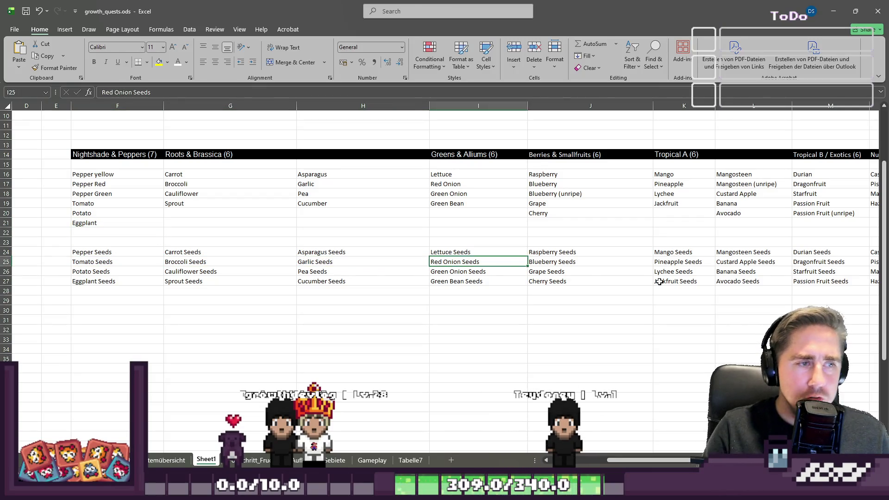
key("Right")
key("Right")
key("Right")
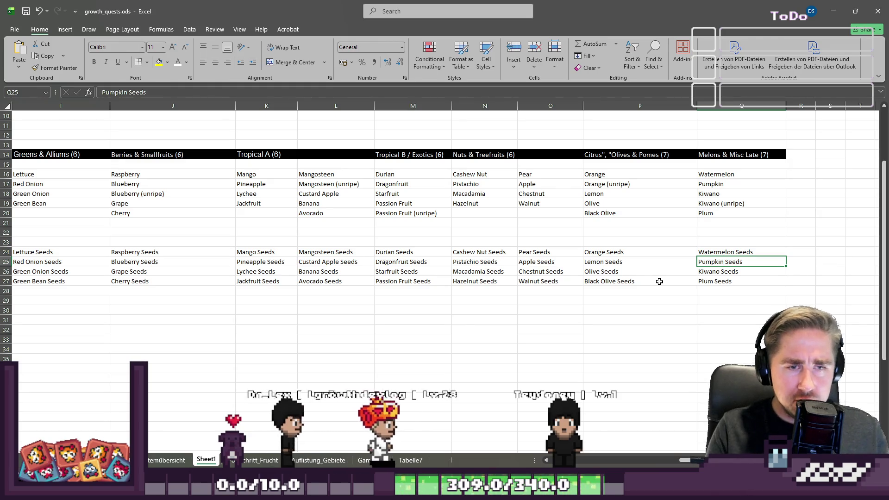
Step: Enter 1 below Black Olive Seeds and 2 under the Roots & Brassica column in row 28
left_click(659, 281)
key("Down")
type("1")
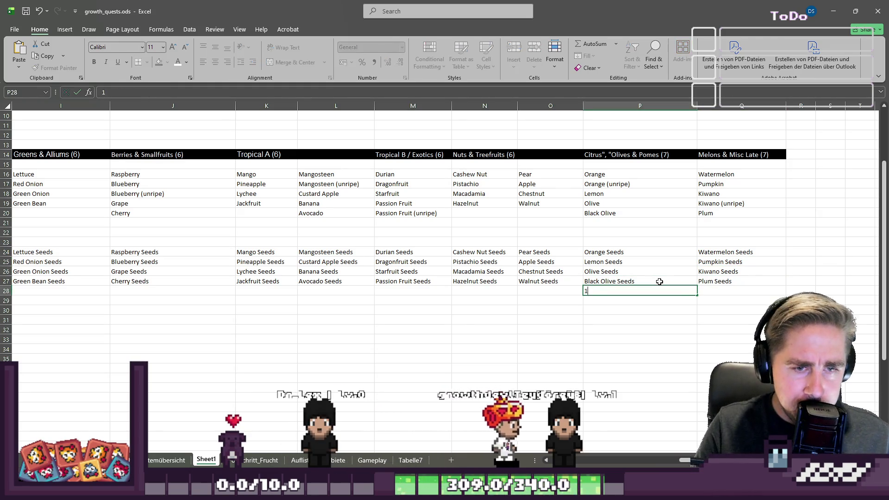
key("Return")
key("Left")
key("Left")
key("Left")
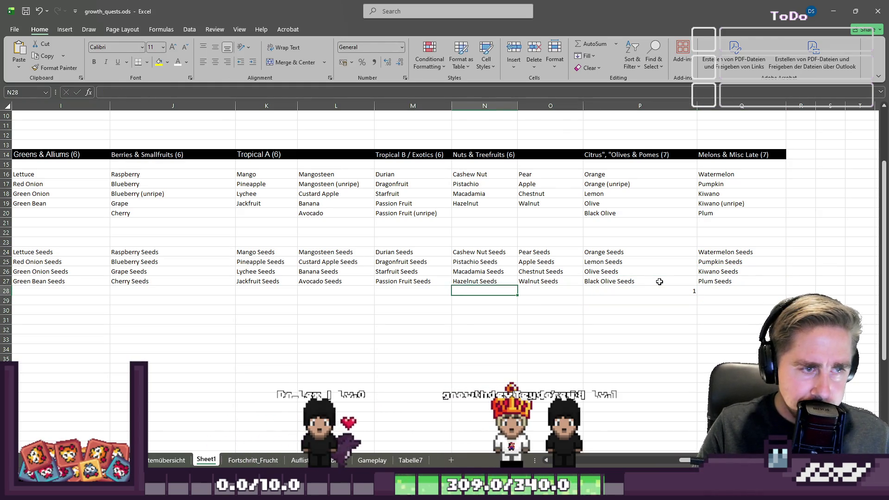
key("Left")
key("Left")
key("Left")
key("Right")
key("Right")
key("Right")
type("2")
key("Left")
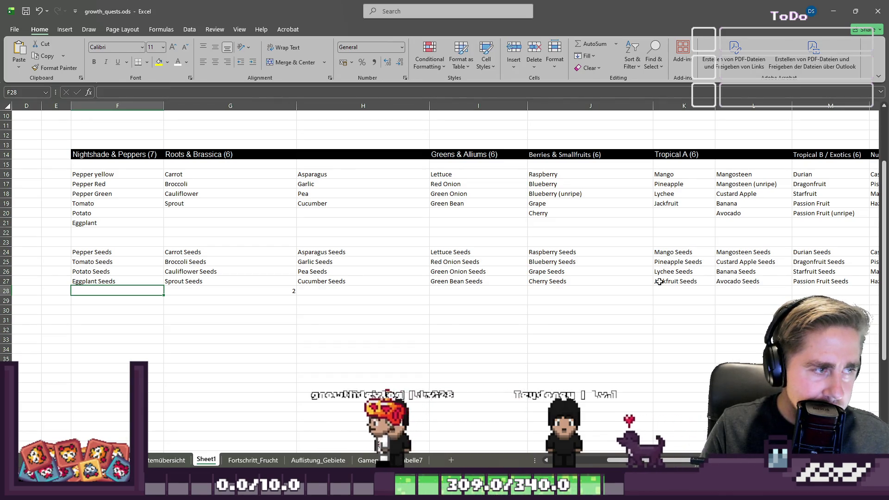
Step: Number Nightshade & Peppers 3, Greens & Alliums 4, the next column 5, and Asparagus 7
type("3")
key("Right")
key("Right")
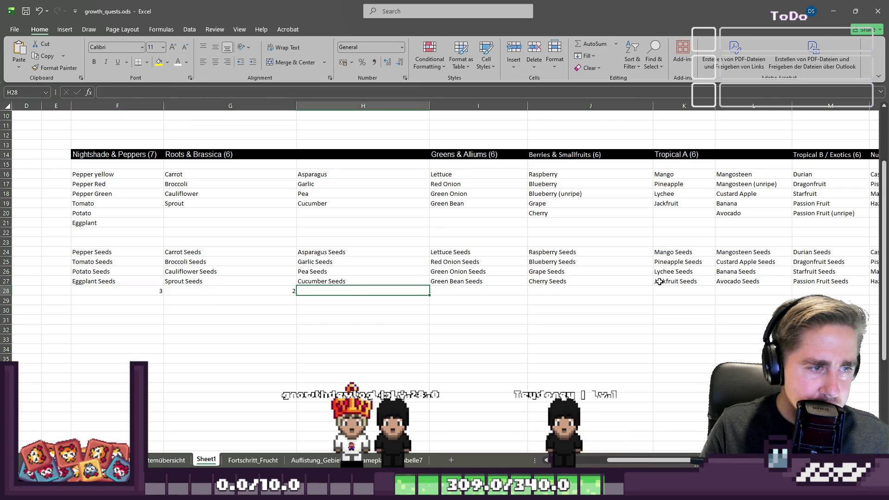
key("Right")
type("4")
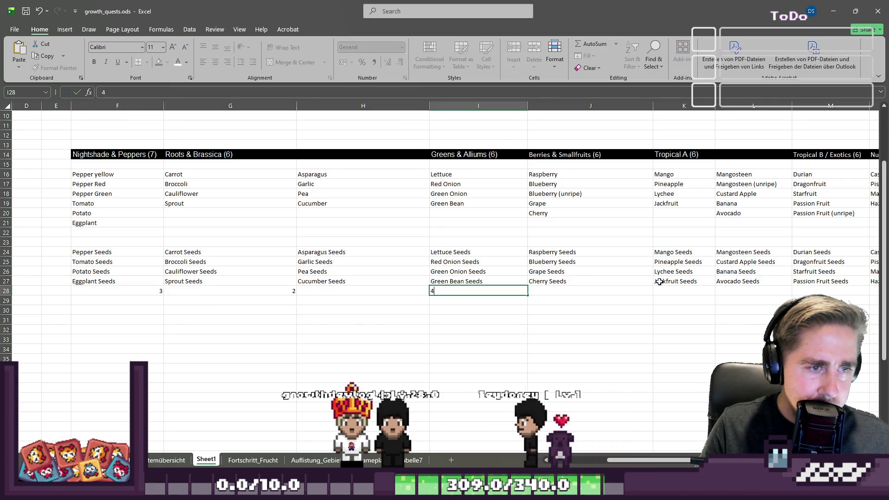
key("Left")
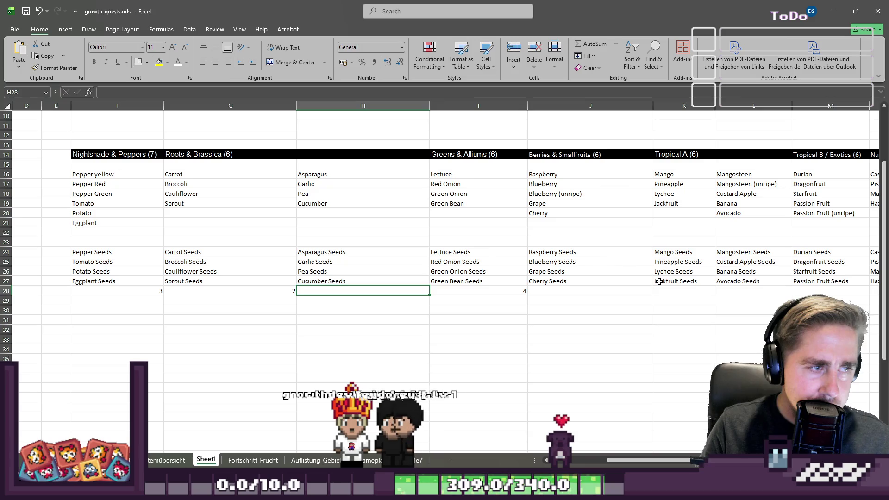
type("5")
key("Right")
key("Right")
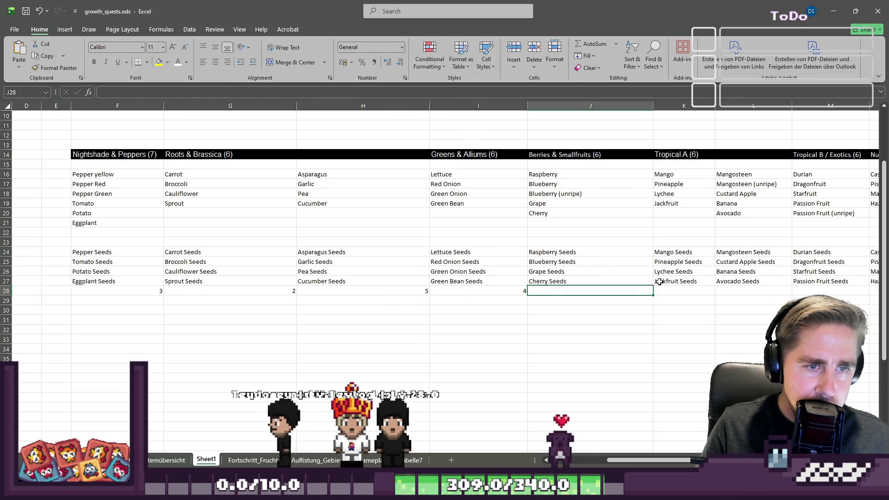
key("Left")
key("Right")
key("Left")
key("Right")
key("Right")
key("Left")
key("Left")
type("7")
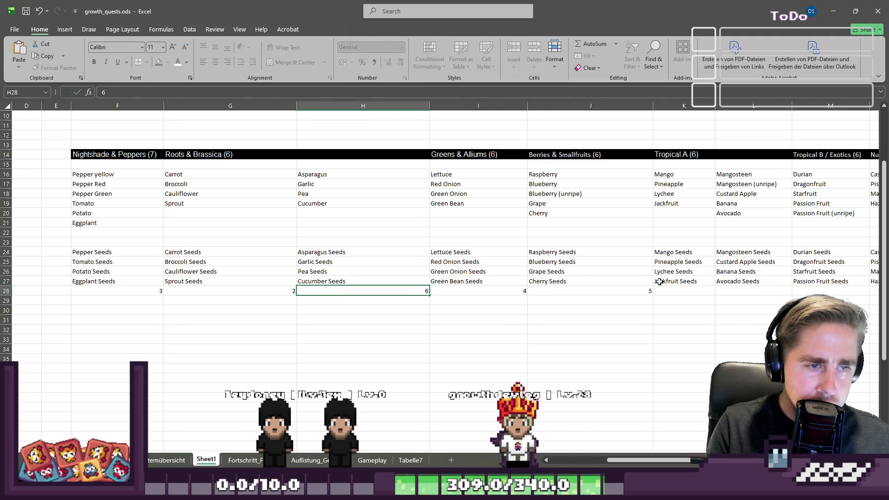
key("Right")
key("Right")
key("Right")
key("Right")
key("Right")
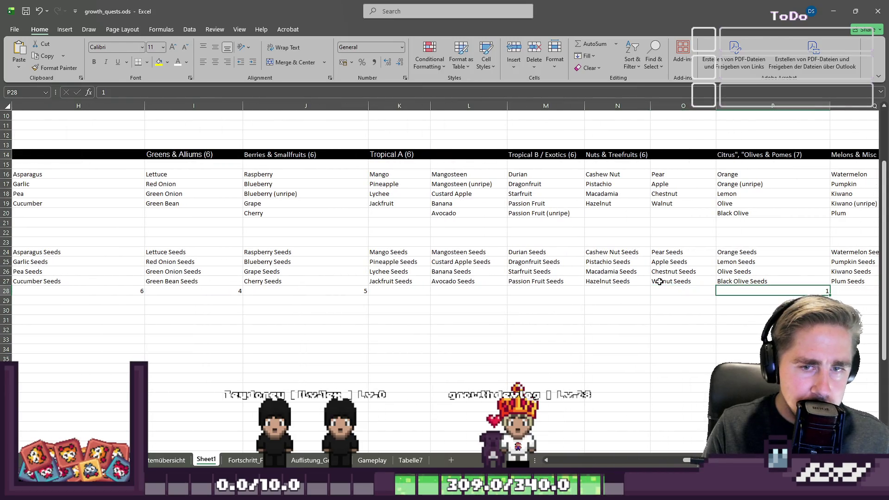
Step: Enter 7 under Melons & Misc Late and 1 under the Pear and Walnut column
key("Right")
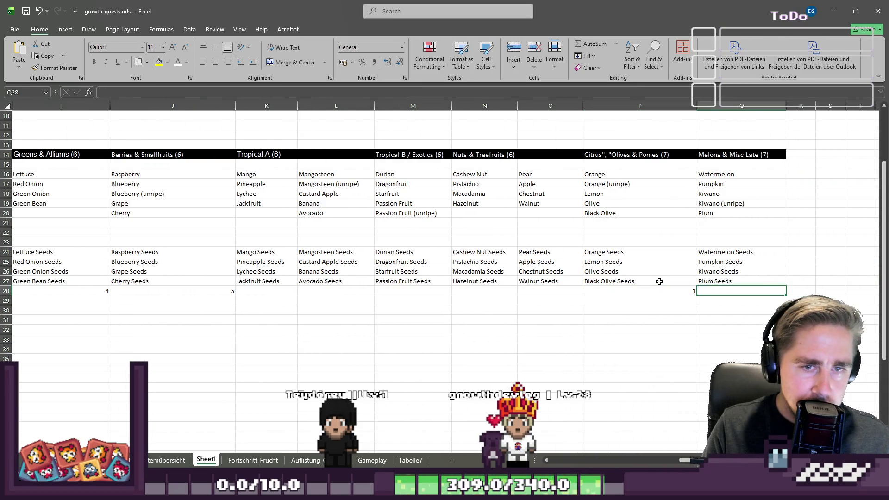
key("ctrl+shift+Left")
key("ctrl+shift+Left")
key("ctrl+shift+Left")
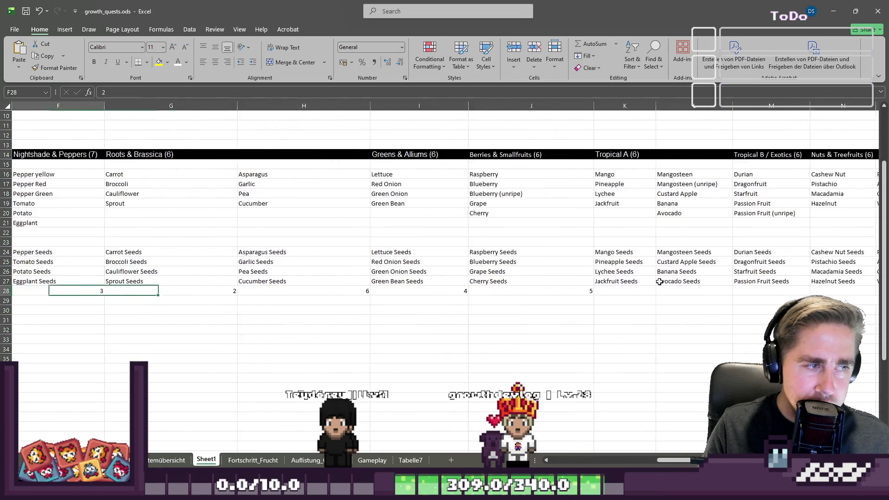
key("ctrl+shift+Right")
key("ctrl+shift+Right")
key("ctrl+shift+Right")
key("shift+Right")
type("7")
key("Left")
key("Right")
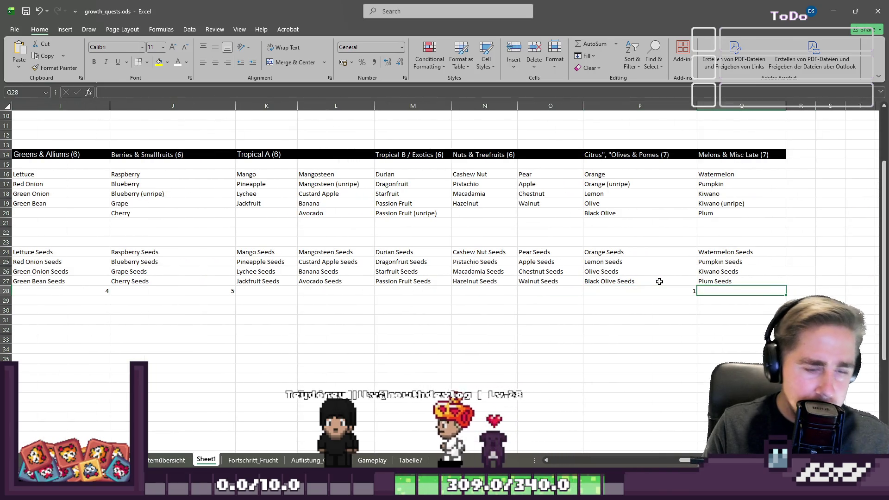
key("Left")
key("Left")
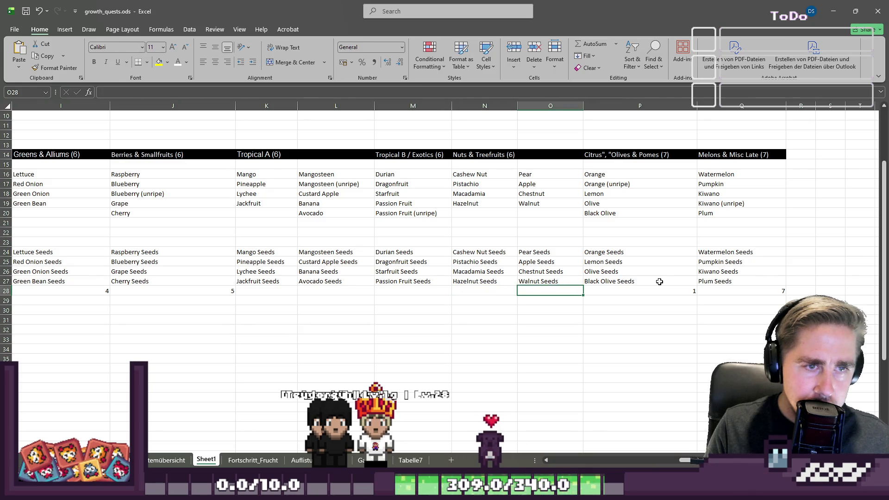
type("1")
key("Right")
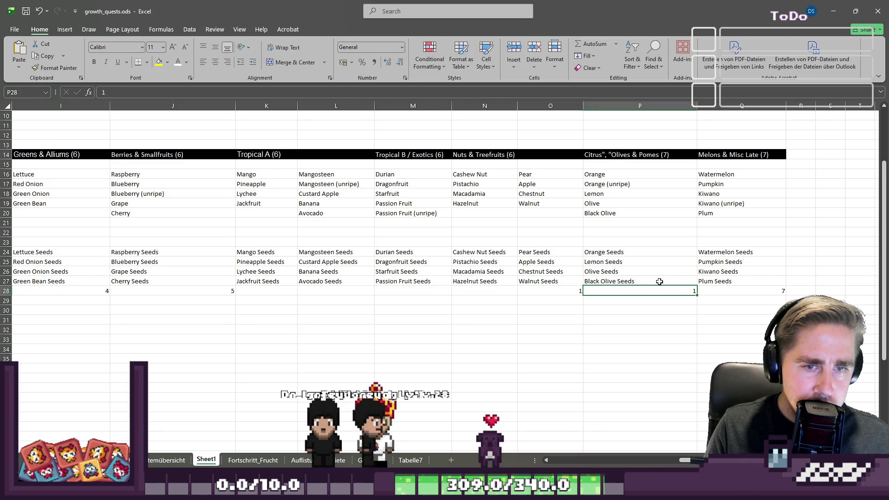
Step: Number Citrus 8, Tropical A 9, Nuts & Treefruits 10, Mangosteen 11 and Tropical B / Exotics 12
type("8")
key("Left")
key("Left")
key("Left")
key("Right")
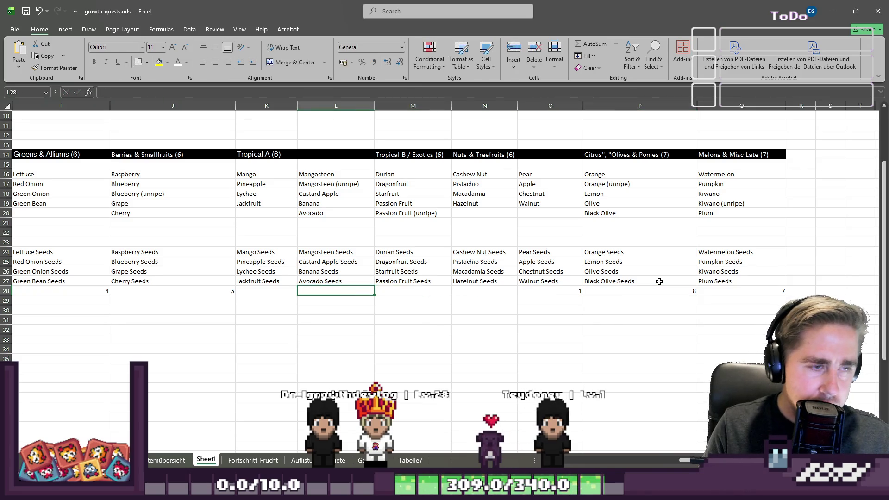
type("9")
key("Right")
key("Right")
key("Right")
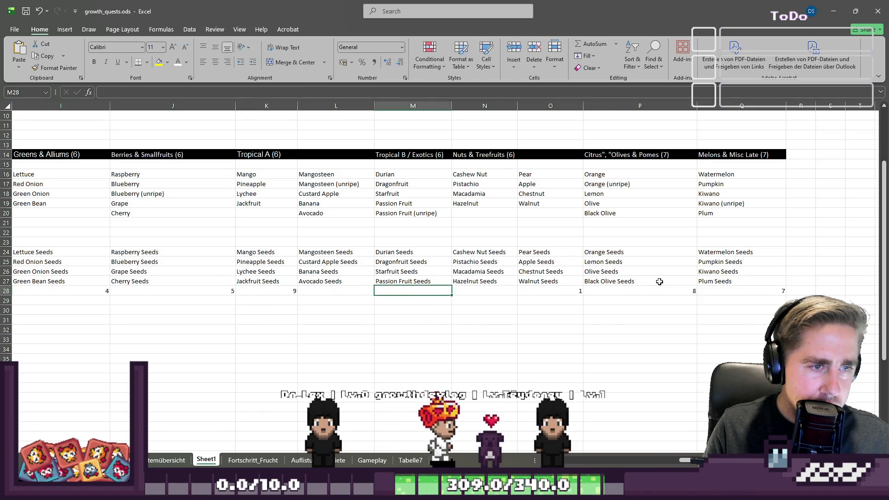
type("0")
key("Left")
key("Left")
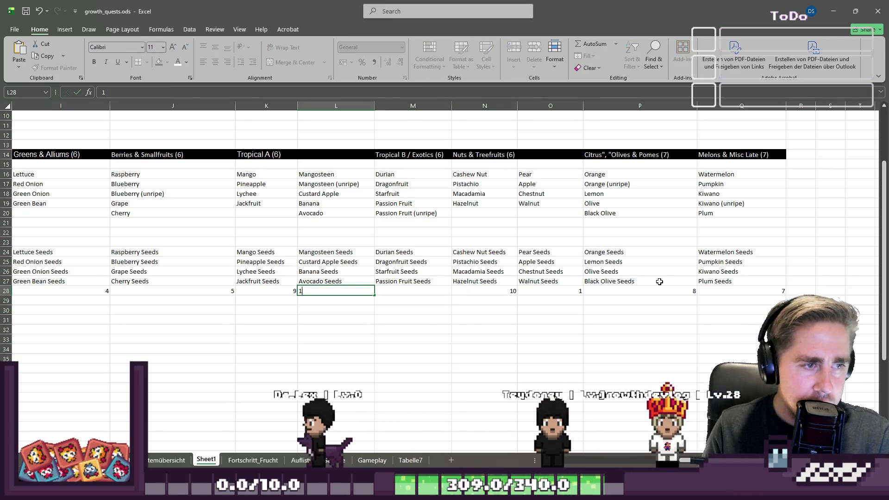
type("1")
key("Right")
type("12")
key("Return")
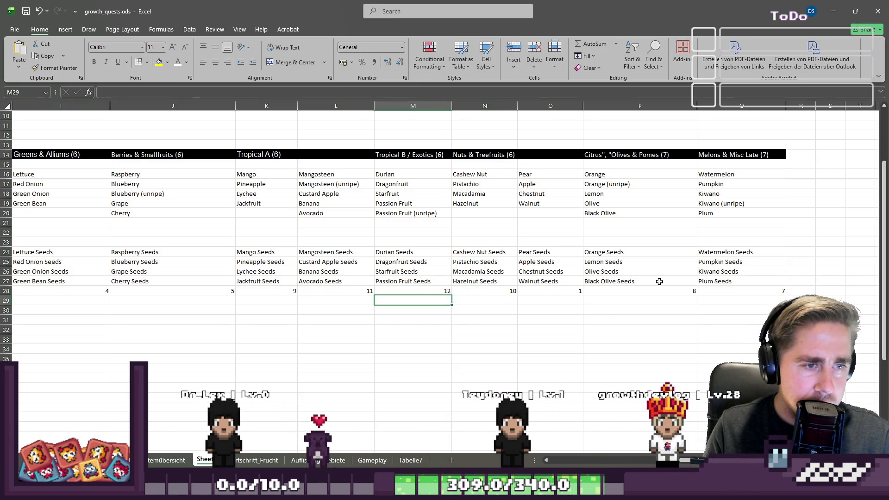
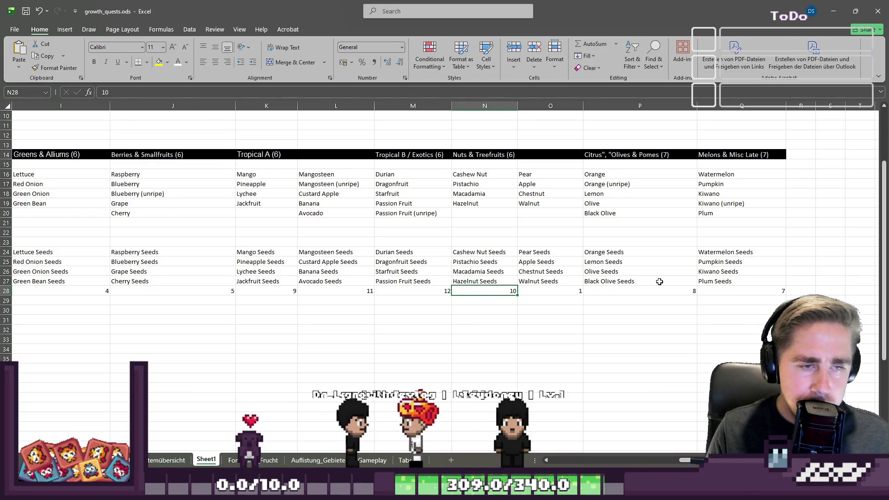
Step: Enter the row 28 counts 5 in N28, 7 in H28 and 9 in P28
key("Right")
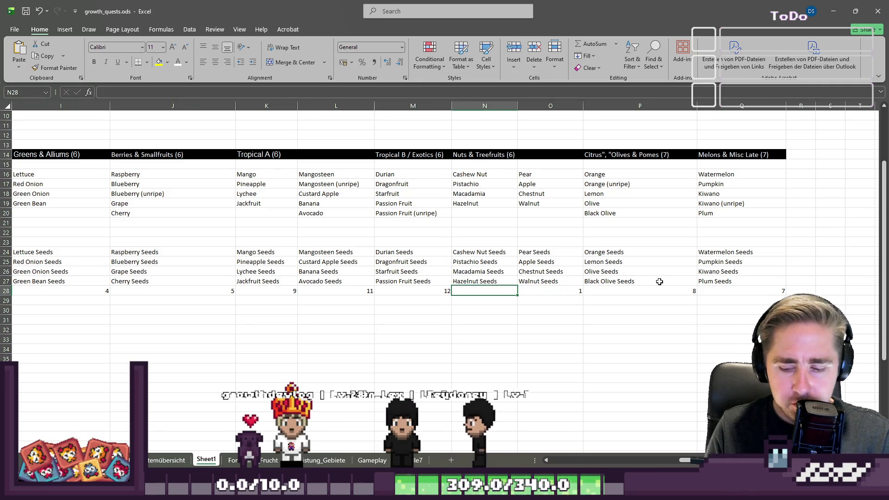
type("5")
key("Left")
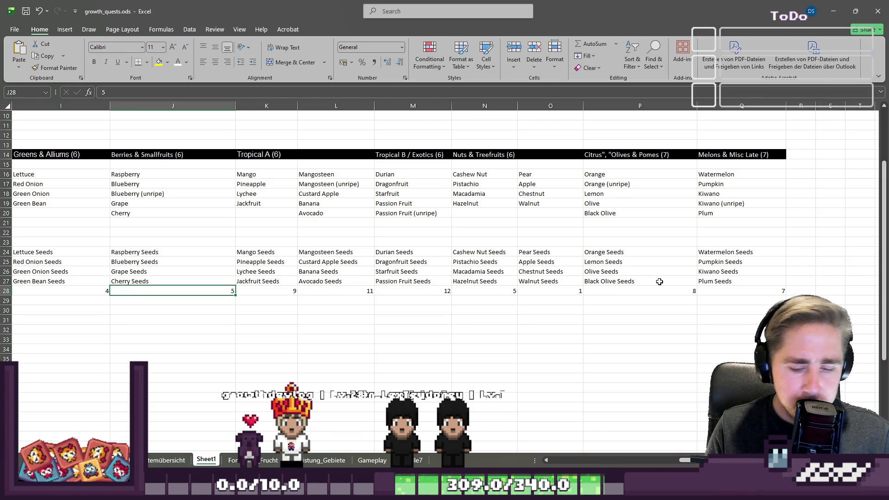
key("Left")
key("Left")
key("Left")
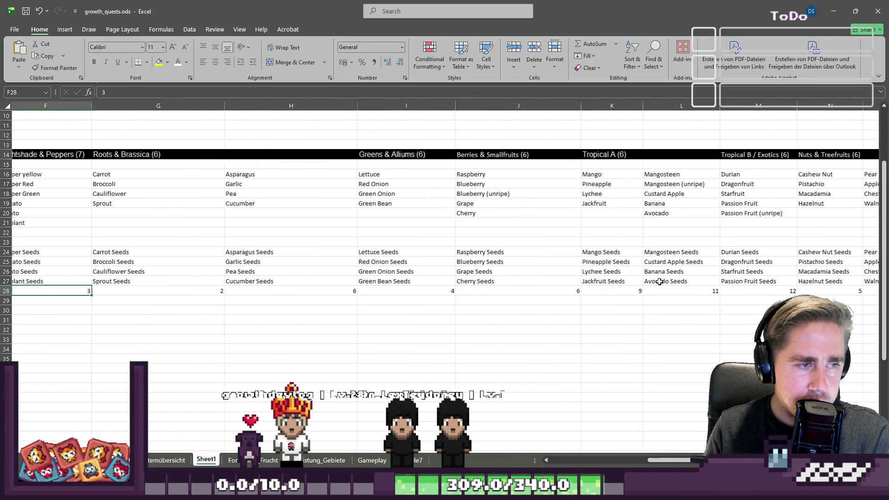
key("Right")
key("Right")
key("Right")
type("7")
key("Left")
key("Right")
key("Right")
key("Right")
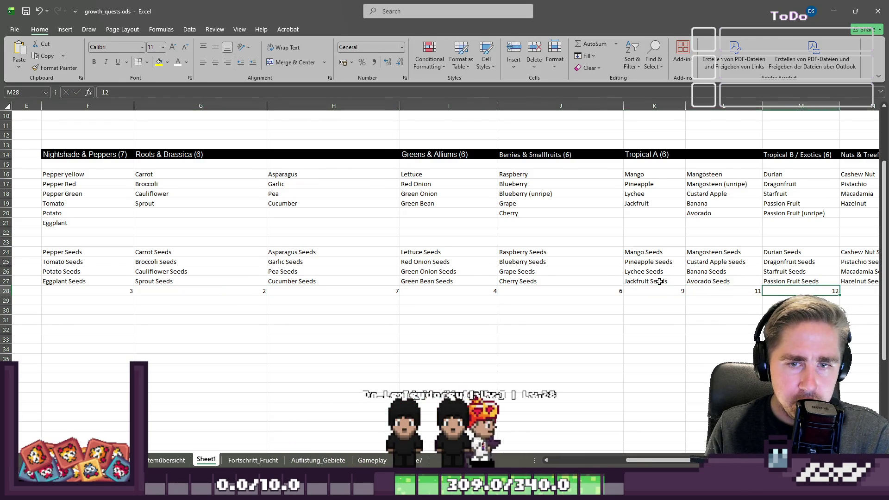
type("1")
key("Right")
type("7")
key("Left")
type("9")
Step: Enter 10 in K28, 12 in L28 and 13 in M28
key("Left")
key("Left")
key("Left")
type("10")
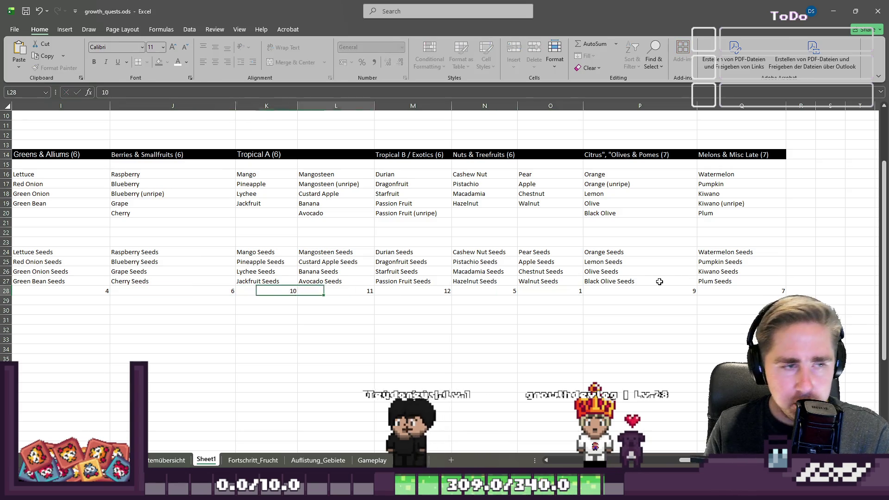
key("Right")
type("12")
key("Right")
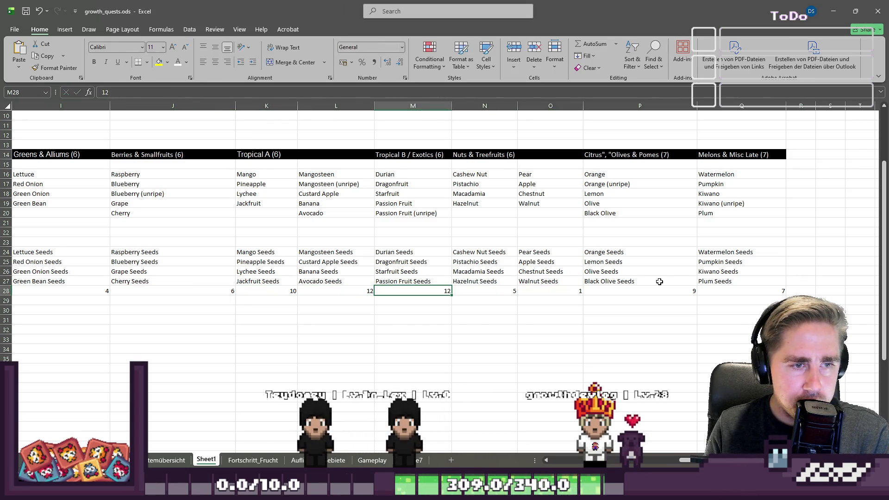
type("13")
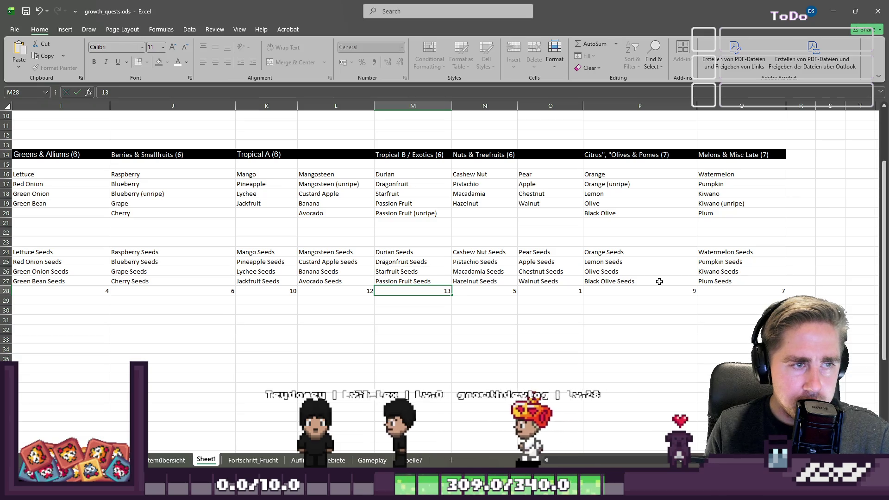
key("Return")
Step: Step back and forth along row 28 to recheck the entered counts
key("Right")
key("Right")
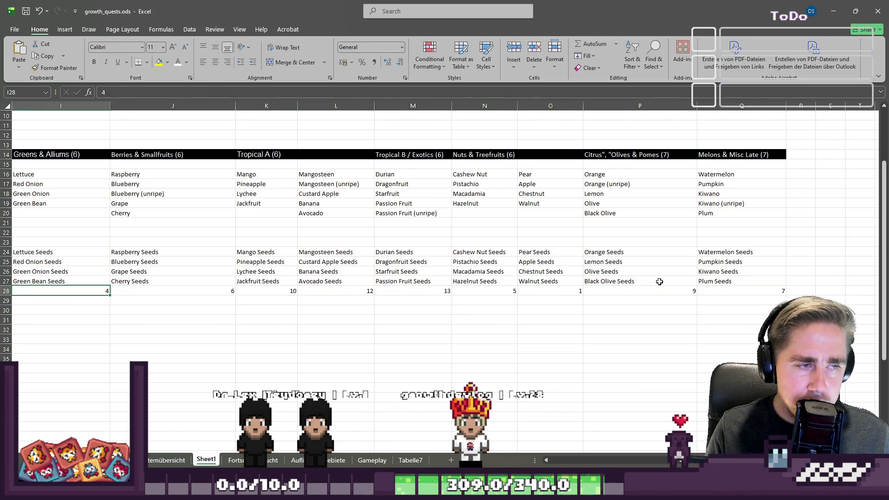
key("Left")
key("Left")
key("Left")
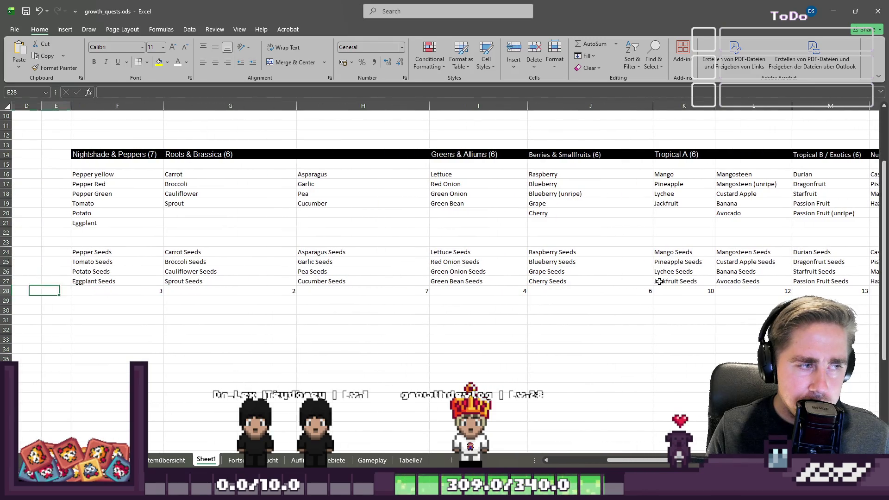
key("Right")
key("Right")
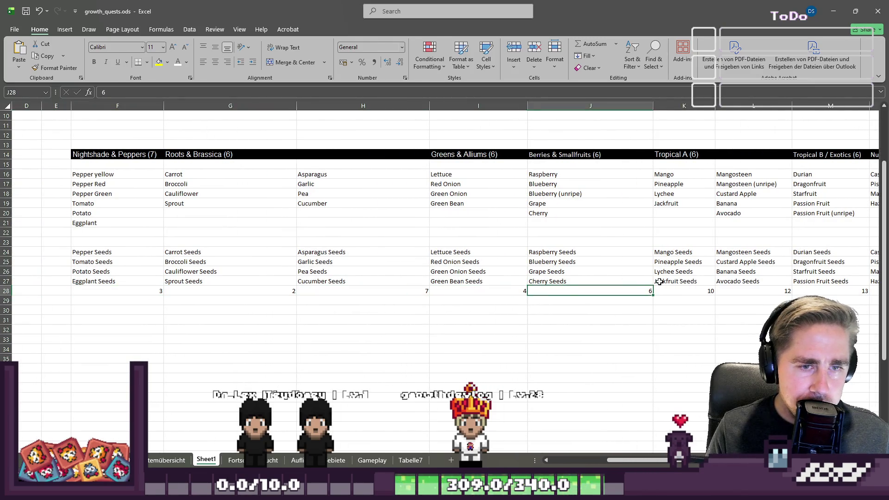
key("Right")
key("Right")
key("Right")
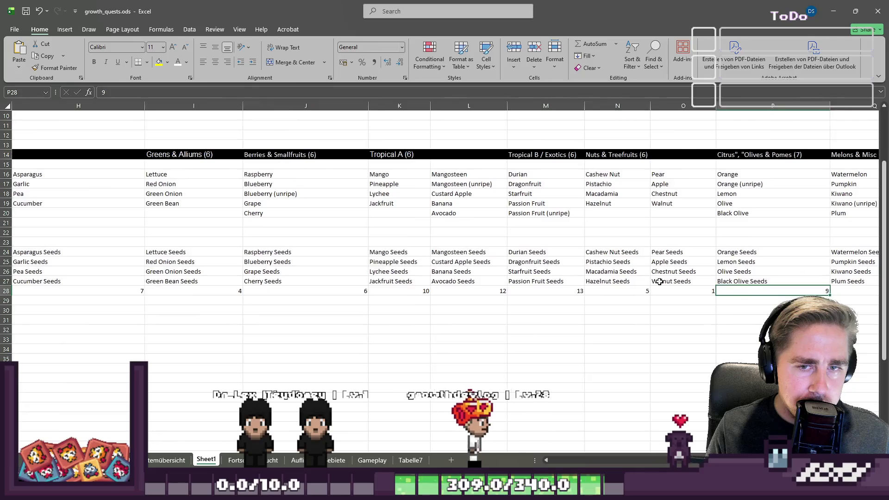
key("Left")
key("Left")
key("Left")
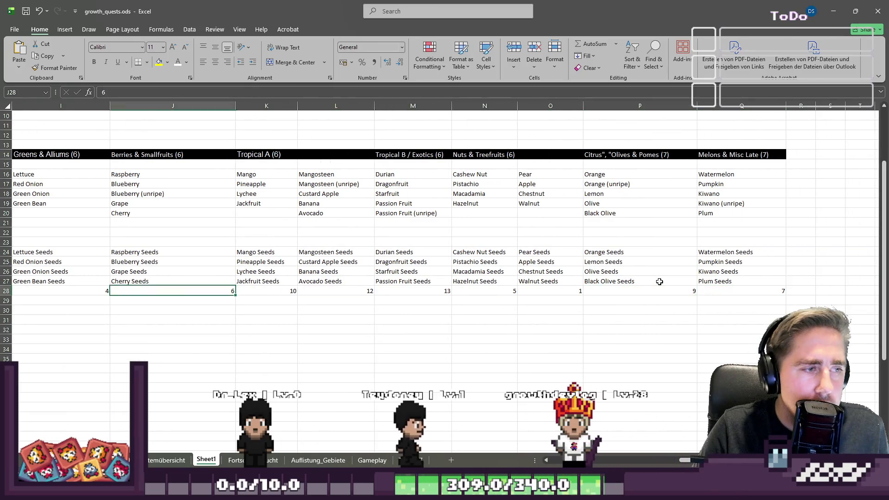
key("Right")
key("Right")
key("Right")
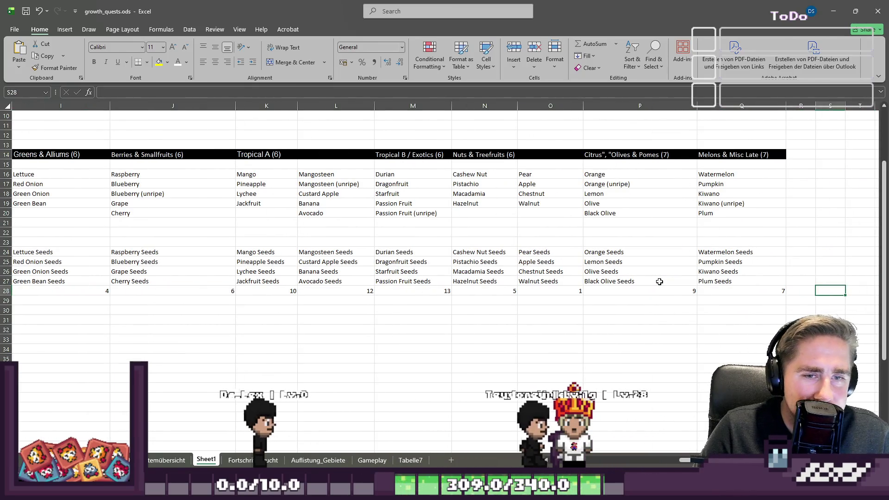
key("Left")
key("Left")
key("Left")
key("Right")
key("Right")
key("Right")
scroll(659, 281, "right", 3)
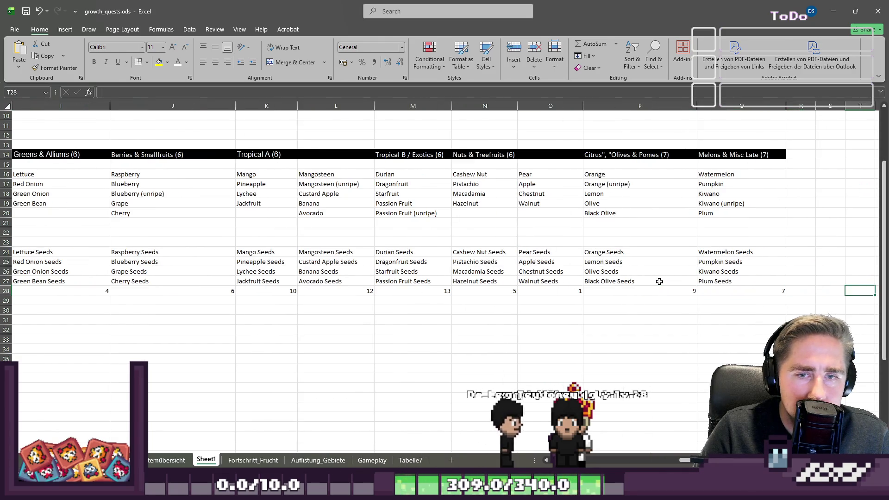
key("Right")
key("Right")
key("Right")
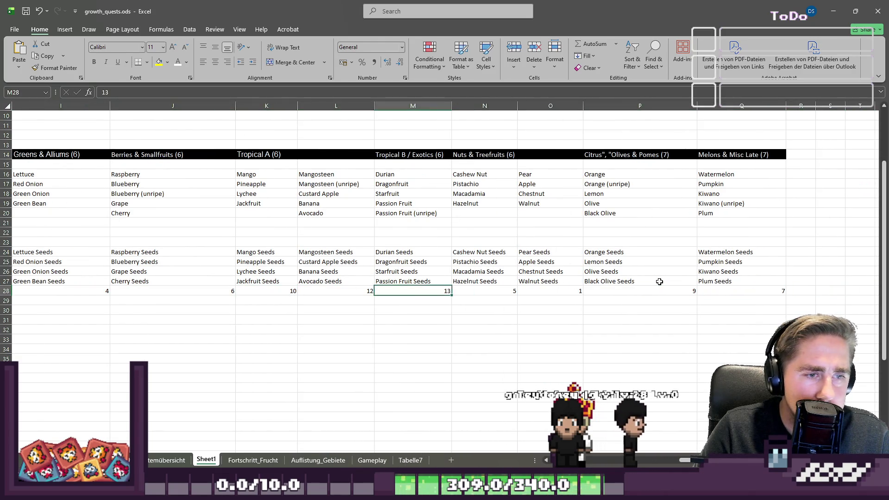
key("Left")
key("Left")
key("Left")
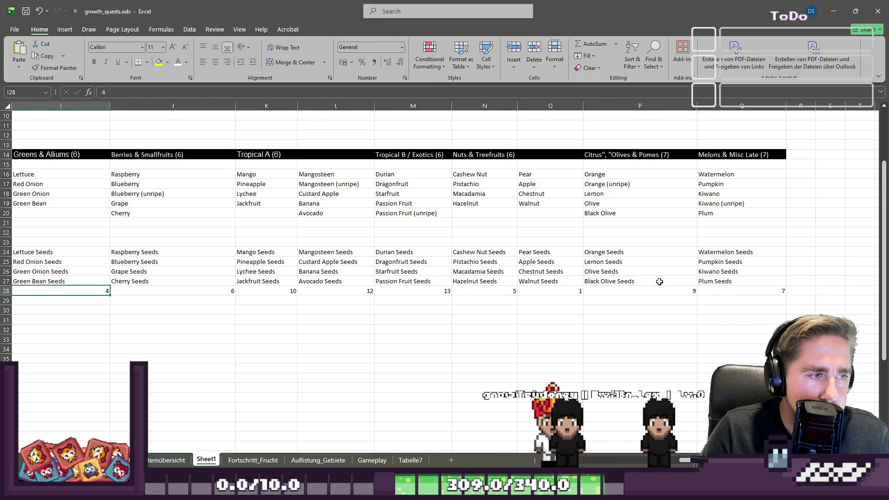
key("Left")
key("Left")
key("Left")
key("Right")
key("Right")
key("Right")
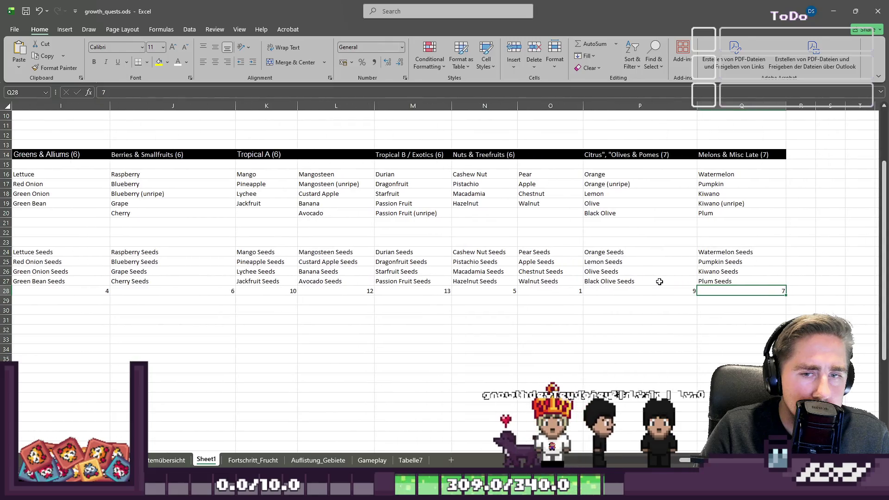
Step: Correct H28 to 8, L28 to 11 and M28 to 12
key("Left")
key("Left")
key("Left")
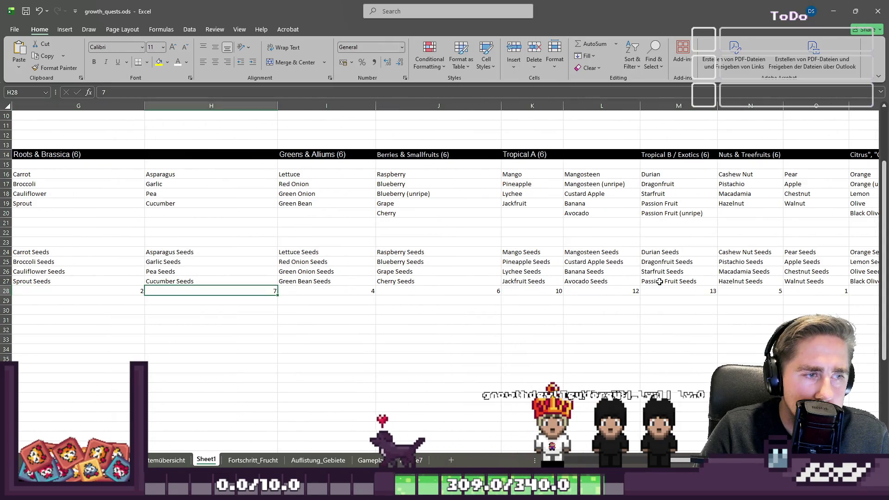
type("8")
key("Right")
key("Right")
key("Right")
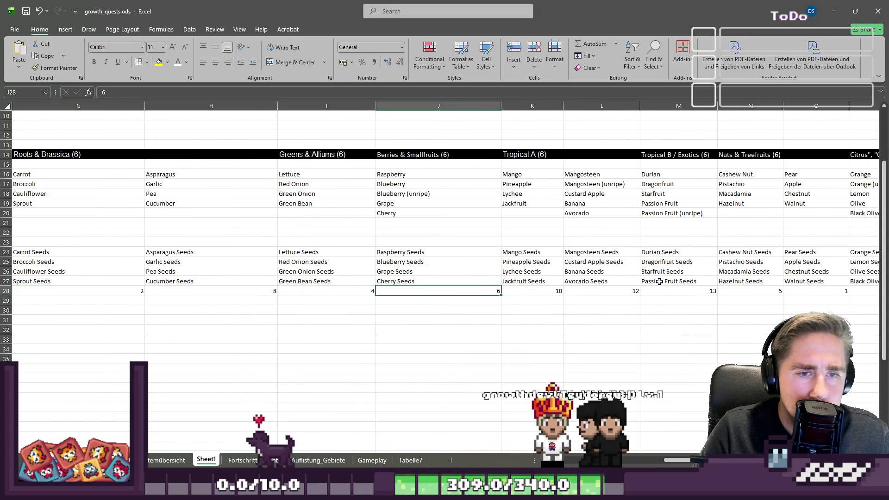
key("Right")
key("Left")
key("Left")
key("Left")
key("Right")
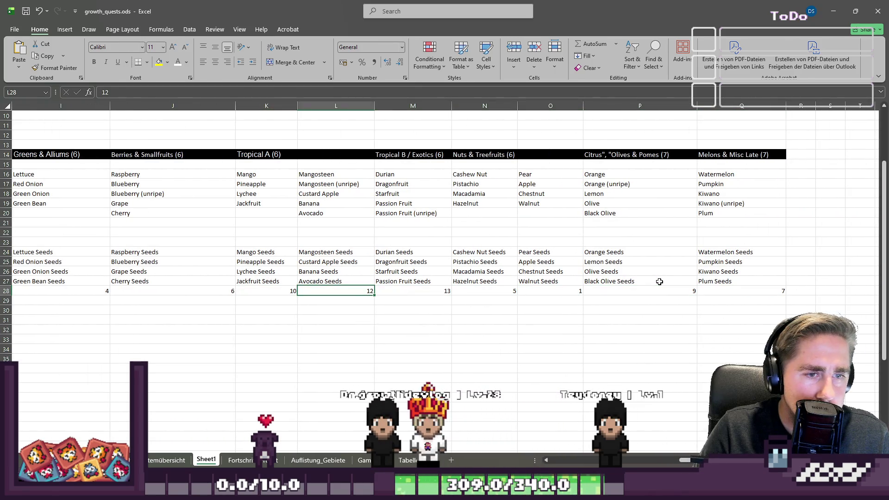
type("11")
key("Tab")
type("12")
key("Tab")
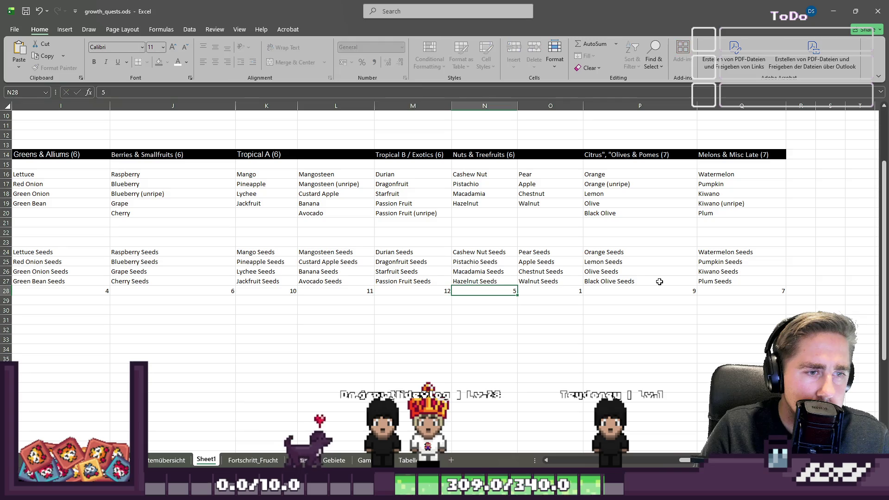
key("Left")
key("Left")
key("Left")
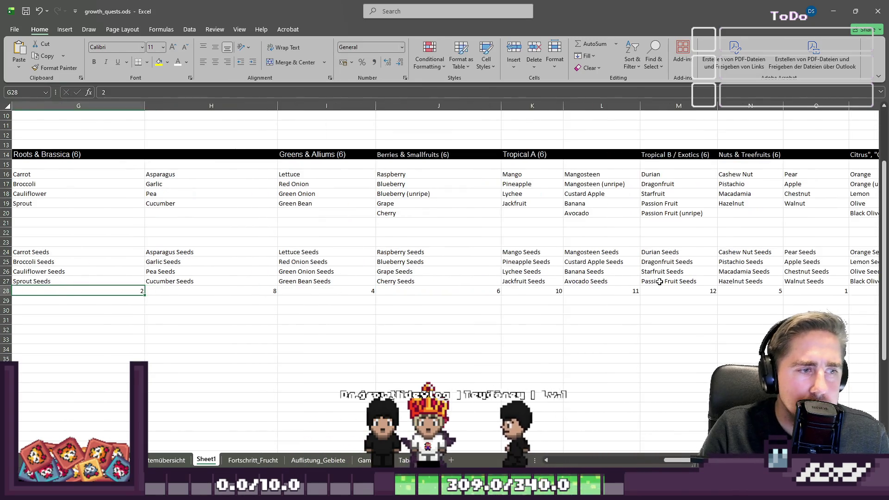
key("Right")
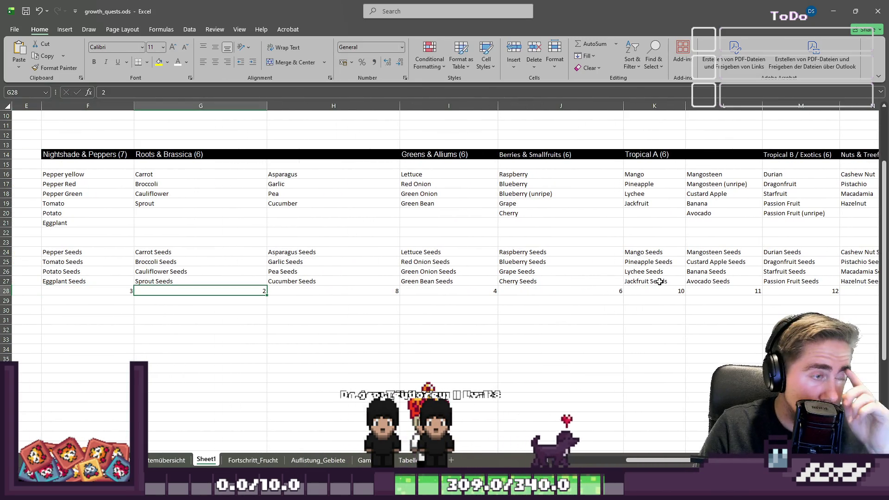
key("Right")
key("Right")
key("Right")
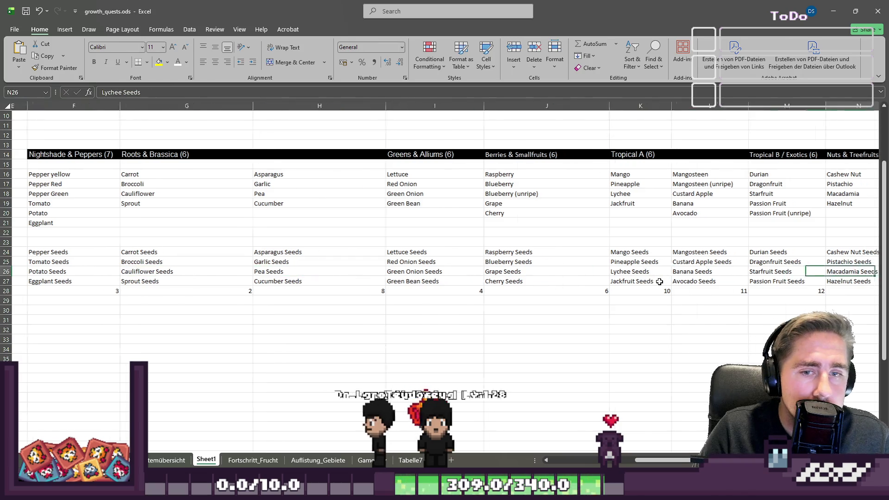
key("Left")
key("Left")
key("Left")
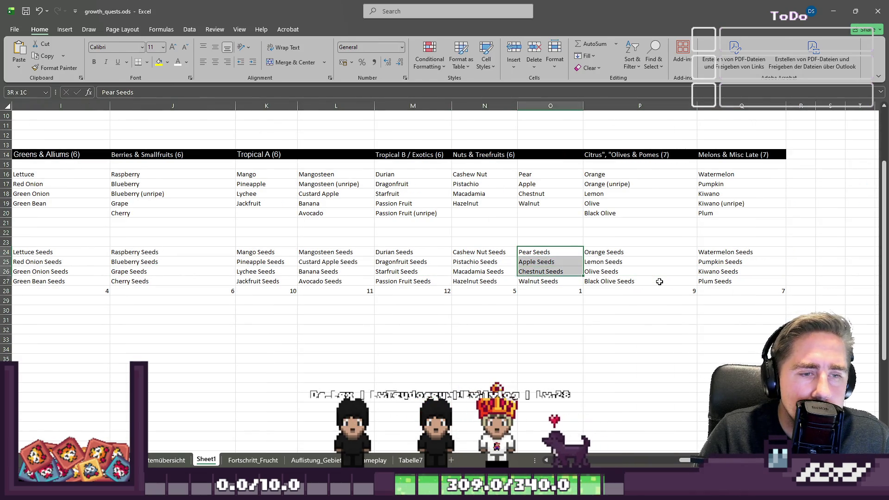
key("Up")
key("Up")
key("Up")
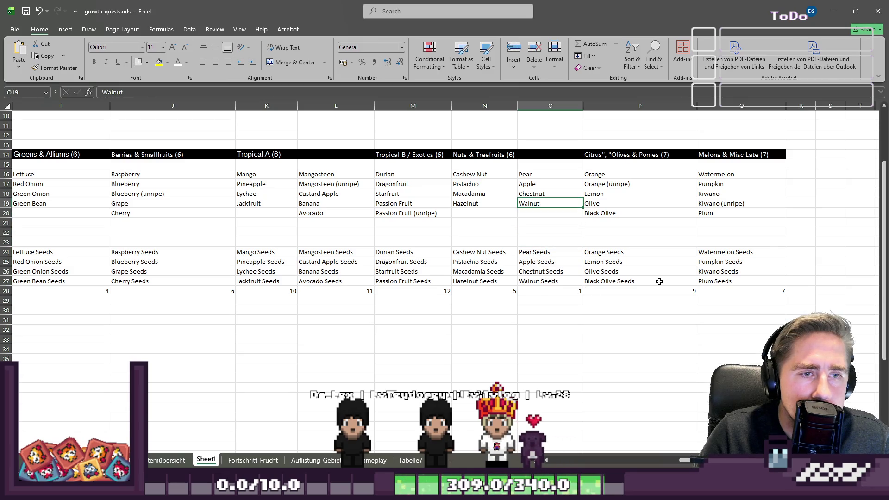
key("shift+Up")
key("shift+Up")
key("Escape")
key("Right")
key("shift+Up")
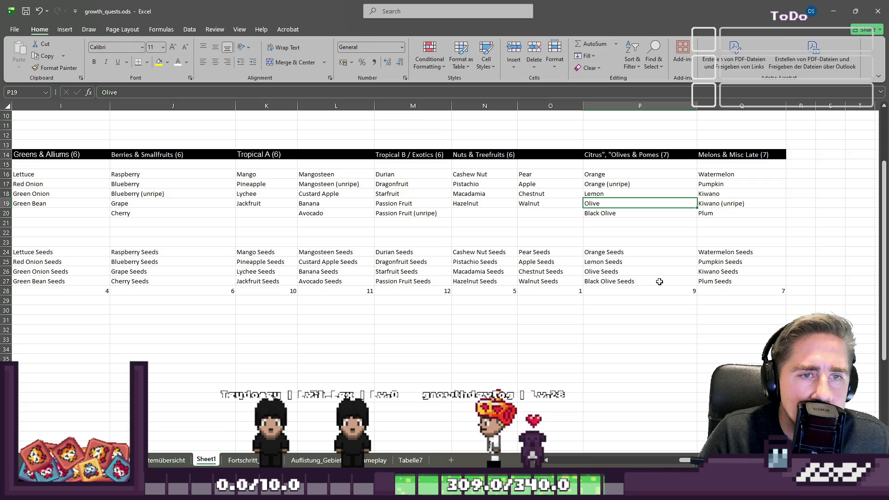
key("Left")
key("Left")
key("Left")
key("Up")
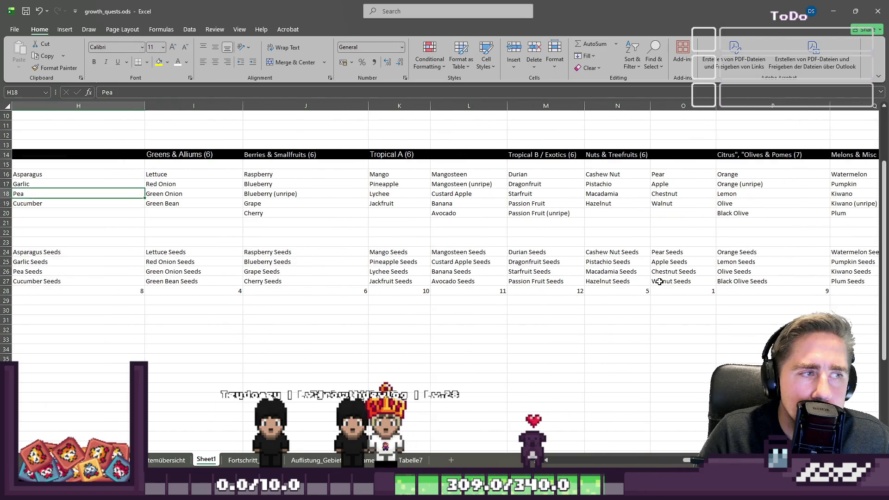
key("Right")
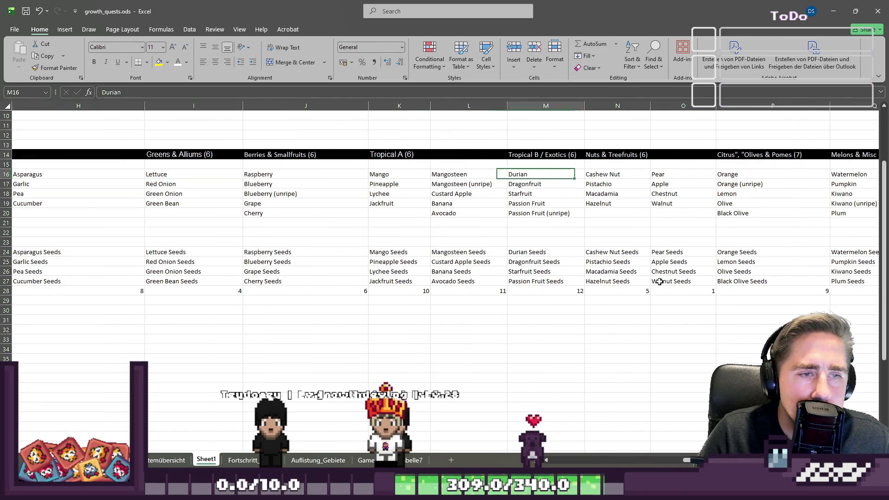
key("Right")
key("Right")
key("Right")
key("Left")
key("Right")
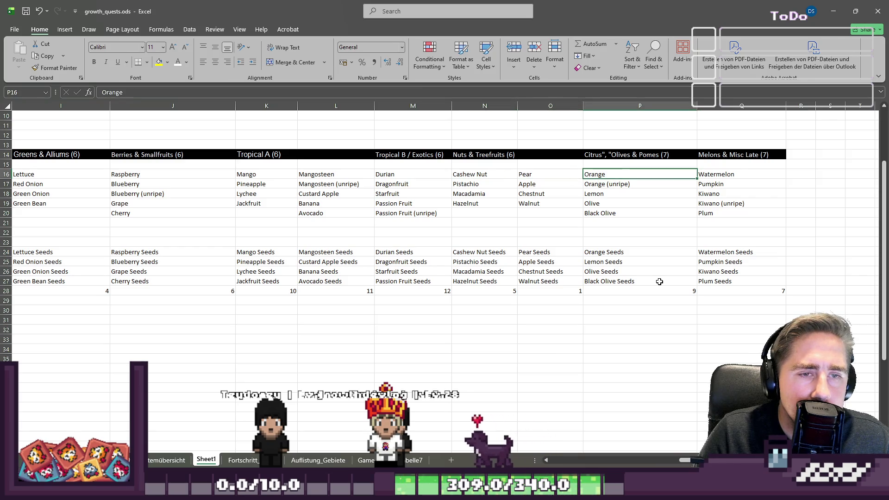
key("ctrl+Down")
key("ctrl+Down")
key("Left")
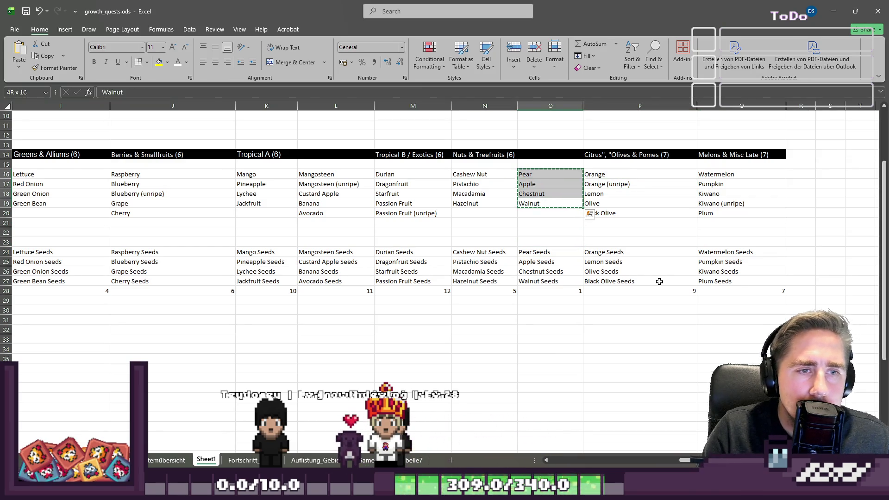
key("Delete")
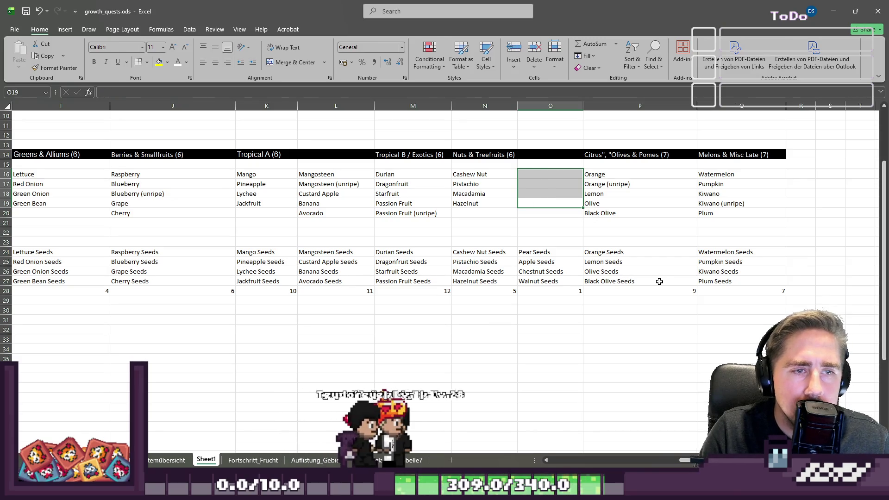
key("ctrl+z")
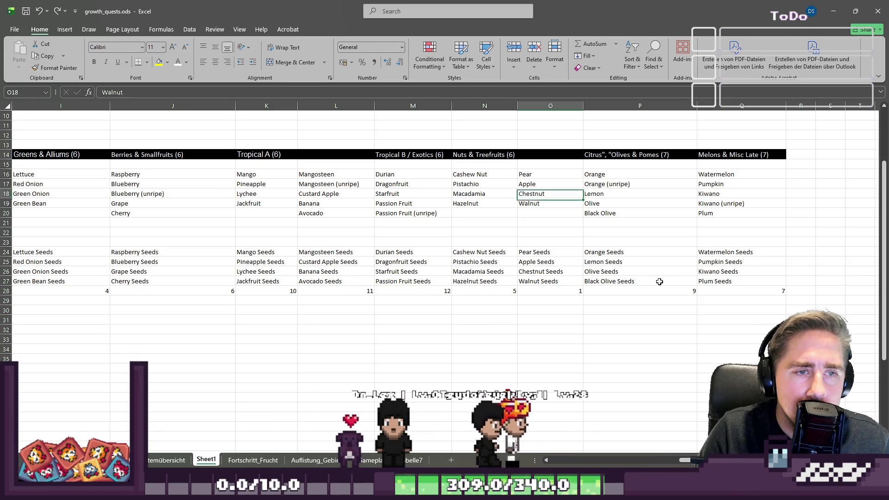
key("Down")
key("Down")
key("Down")
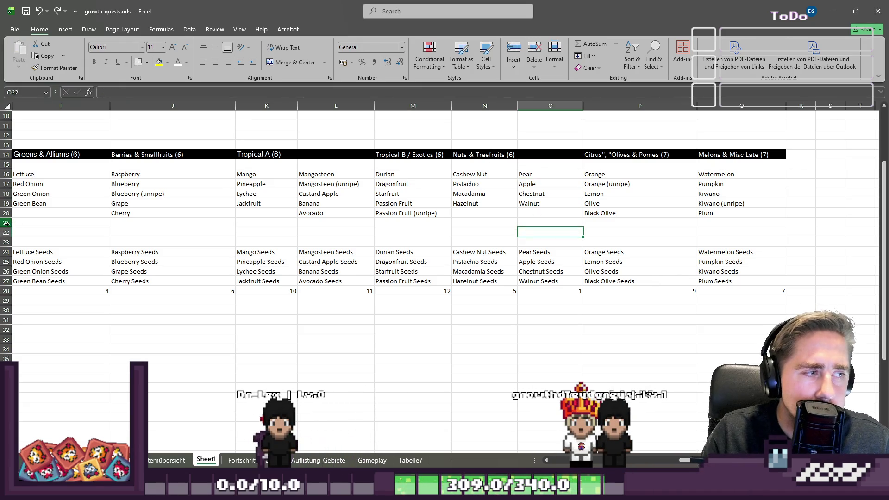
Step: Insert six blank rows above the seed rows, three at a time
left_click_drag(7, 222, 4, 242)
right_click(3, 242)
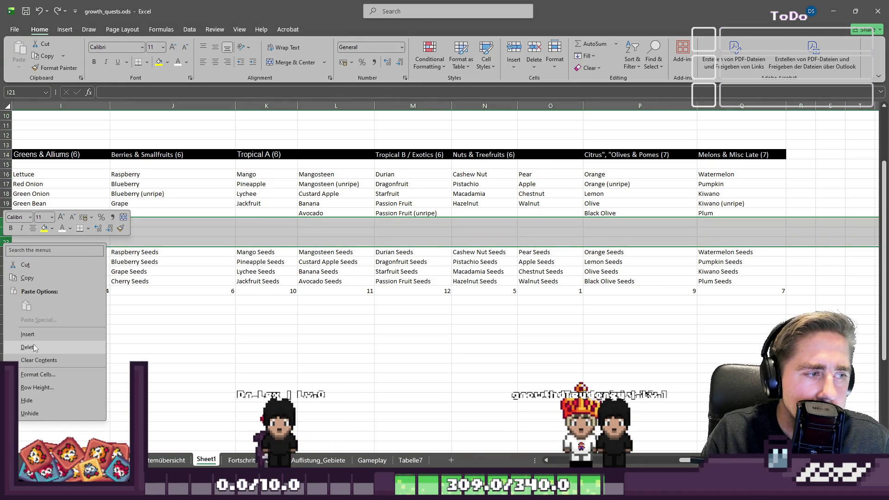
left_click(27, 334)
right_click(3, 233)
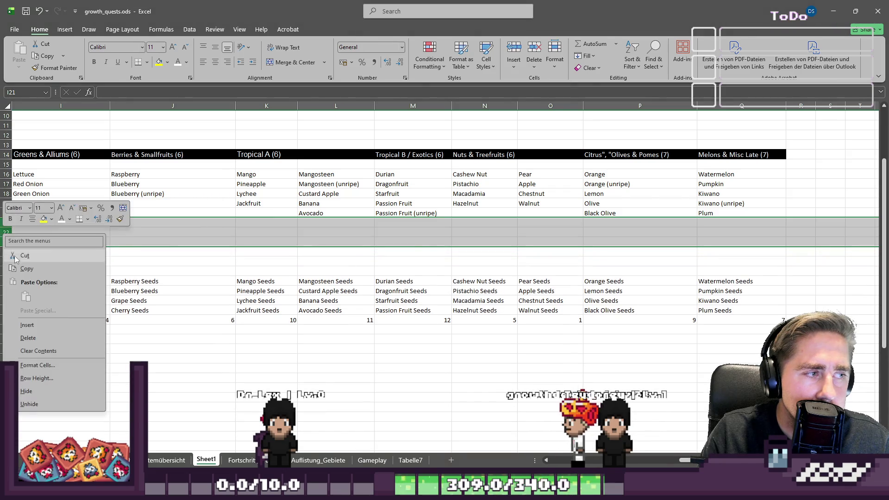
left_click(28, 324)
left_click(339, 251)
Step: Place Pear, Apple, Chestnut and Walnut from column O into G24:G27
key("Up")
key("Up")
key("Up")
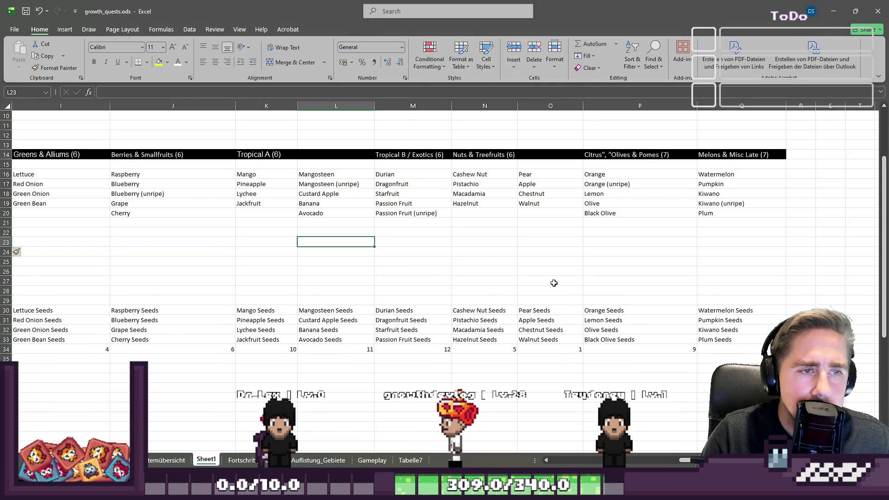
key("Right")
key("Right")
key("Right")
key("Down")
key("shift+Down")
key("shift+Down")
key("shift+Down")
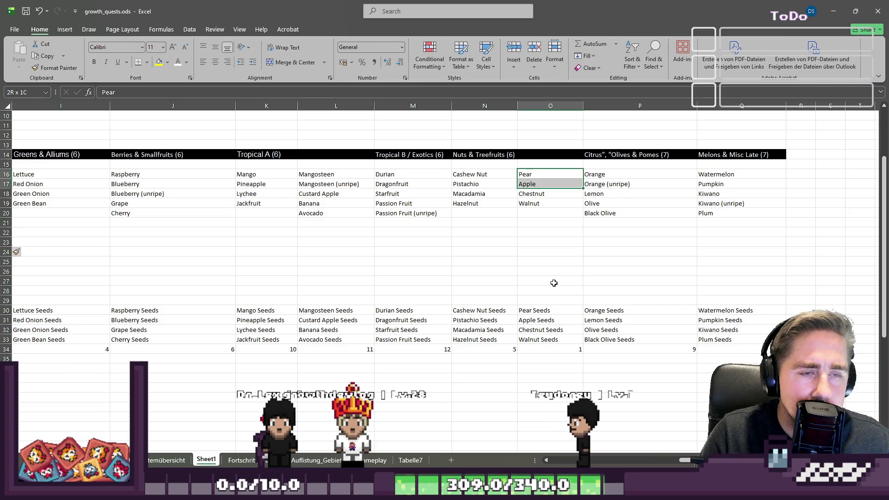
key("Left")
key("Left")
key("Left")
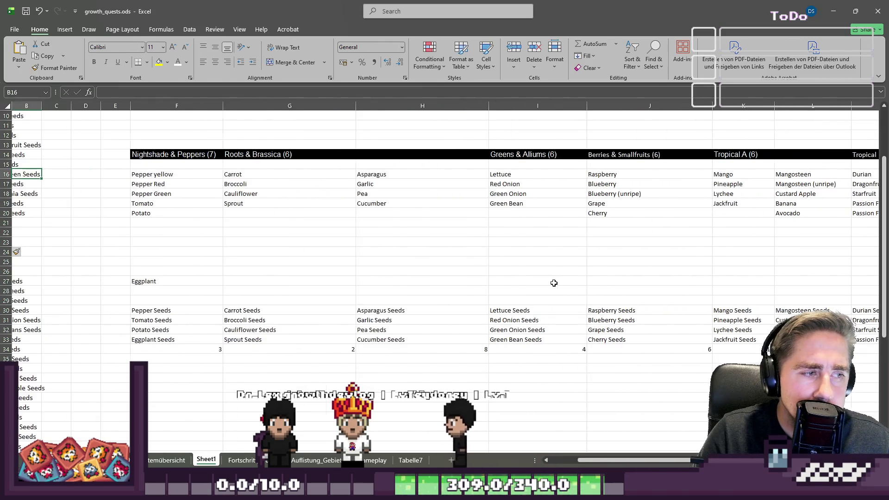
key("Right")
key("Right")
key("Right")
key("Down")
key("Down")
key("Down")
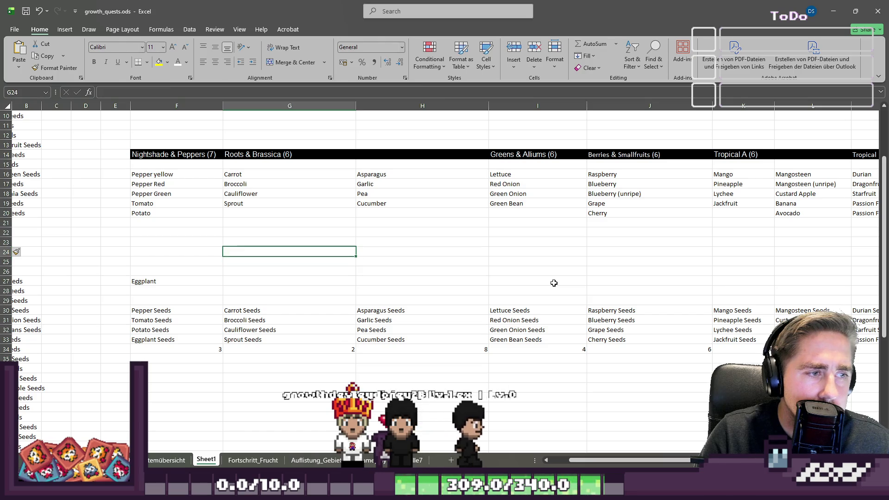
key("ctrl+v")
key("Left")
key("Down")
key("Down")
key("Down")
Step: Copy the Eggplant entry from F27 into F21 under Potato
key("ctrl+c")
key("Up")
key("Up")
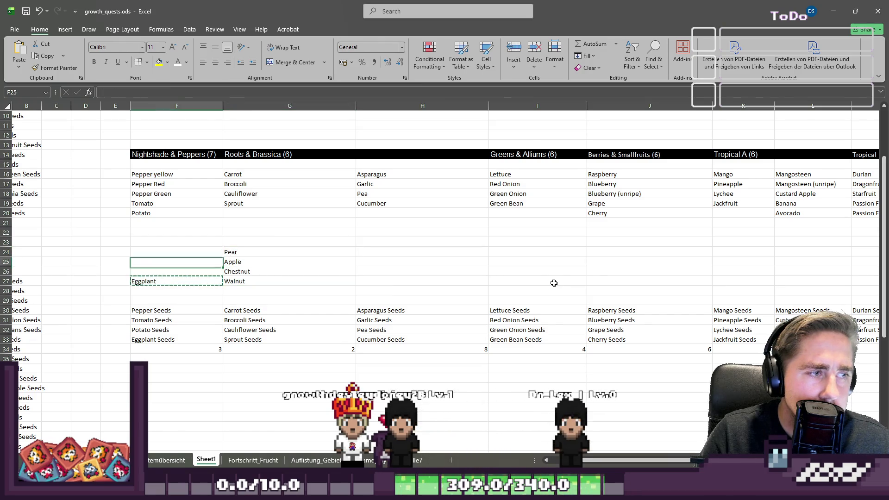
key("Down")
key("Down")
key("Down")
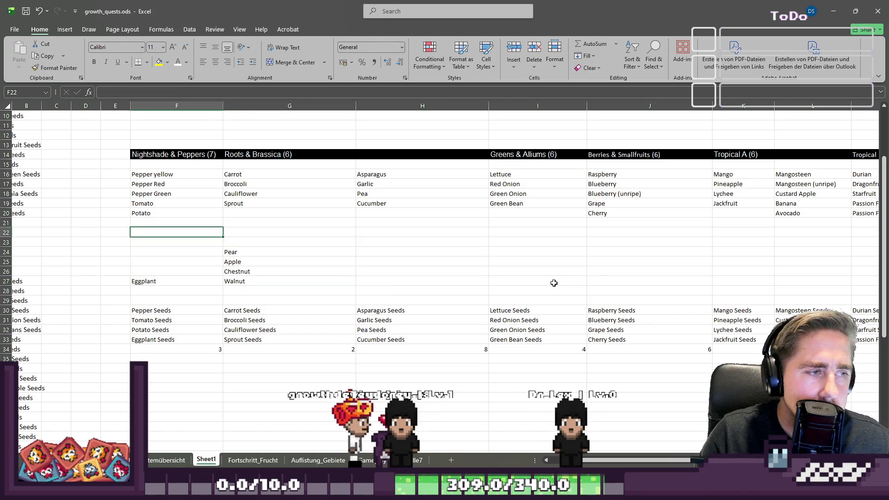
key("Up")
key("Up")
key("Up")
key("ctrl+v")
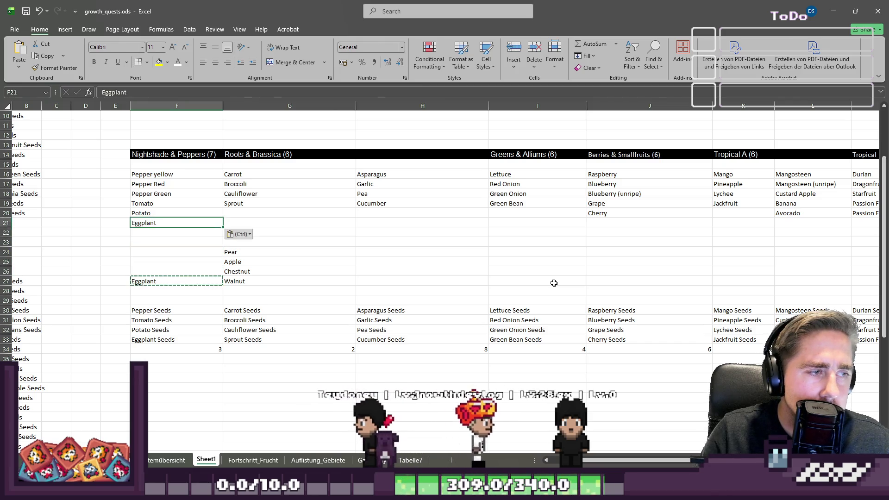
key("Down")
key("Down")
key("Down")
Step: Copy Carrot through Sprout from column G into F24:F27
key("Up")
key("Right")
key("Right")
key("Right")
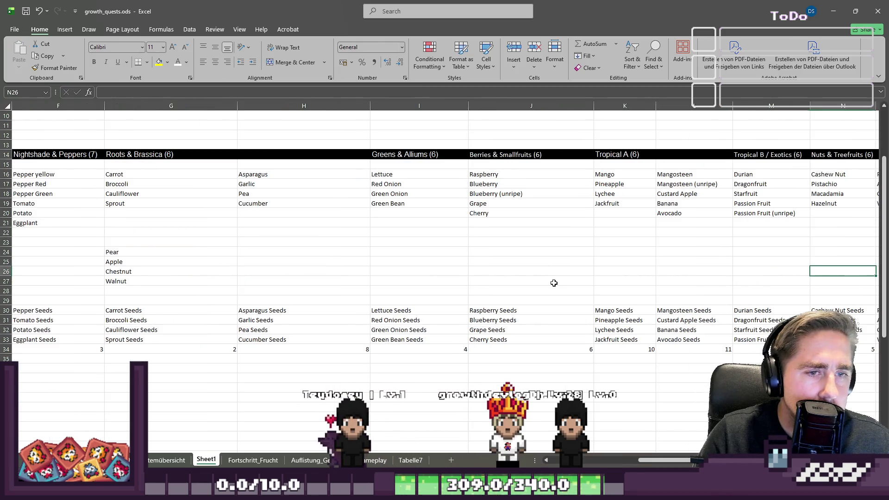
key("Right")
key("Right")
key("Right")
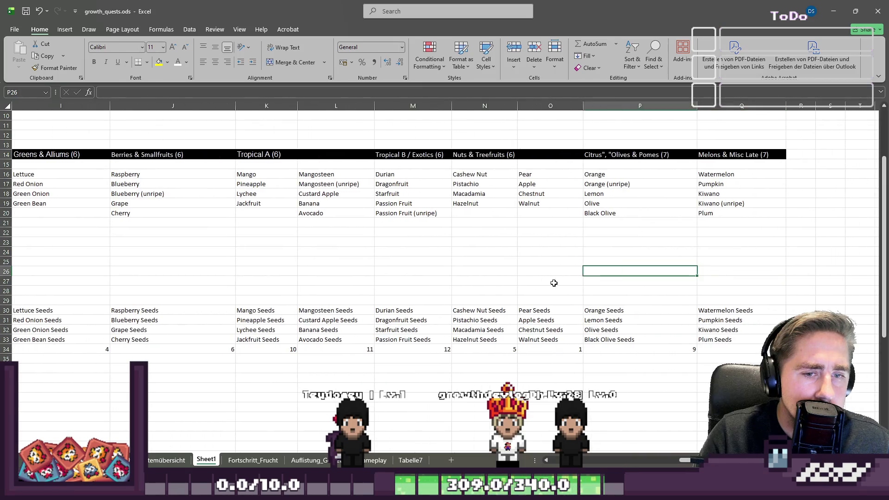
key("ctrl+Left")
key("Left")
key("Right")
key("Right")
key("Right")
key("Right")
key("Right")
key("Up")
key("Up")
key("Left")
key("ctrl+Up")
key("shift+Up")
key("shift+Up")
key("shift+Up")
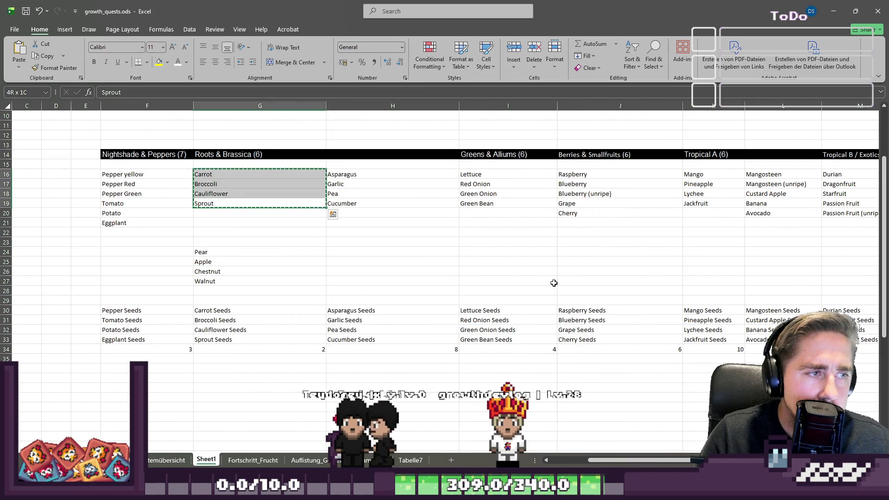
key("Down")
key("Down")
key("Up")
key("Up")
key("shift+Up")
key("shift+Up")
key("shift+Up")
key("ctrl+c")
key("Down")
key("Down")
key("Down")
key("Down")
key("Down")
key("Left")
key("ctrl+v")
key("Up")
key("Up")
Step: Select and copy the Nightshade & Peppers list F16:F21
key("Right")
key("Up")
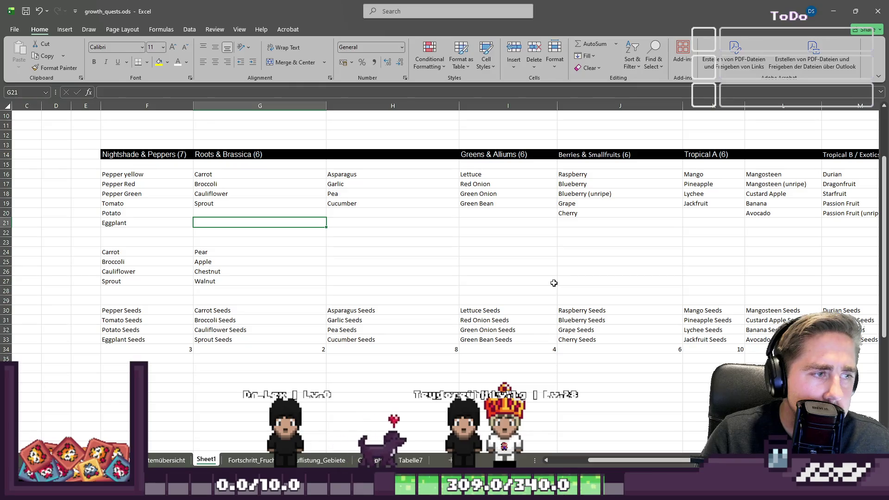
key("Left")
key("Down")
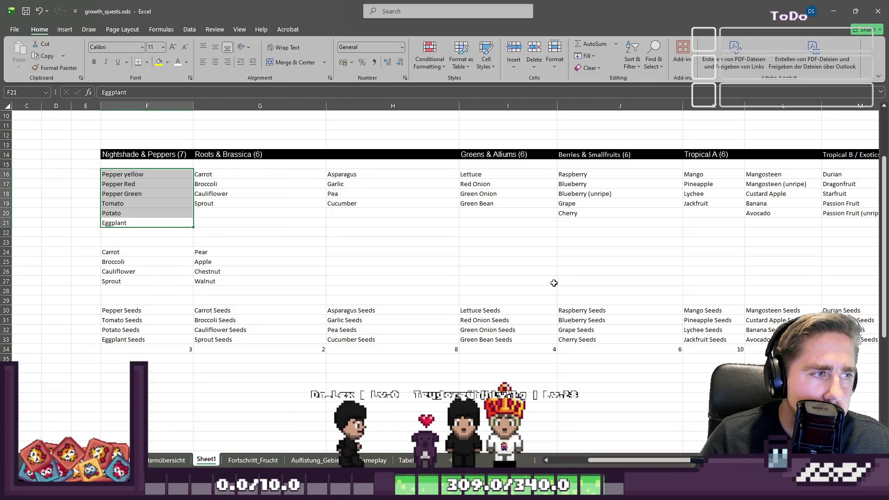
key("Down")
key("Right")
key("Right")
key("Right")
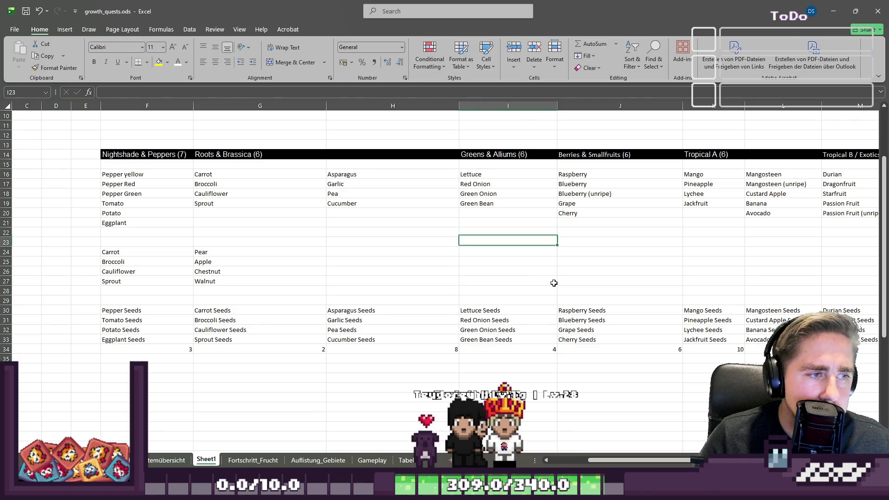
key("Up")
key("Left")
key("Left")
key("Left")
key("Up")
key("Up")
key("shift+Up")
key("shift+Up")
key("shift+Up")
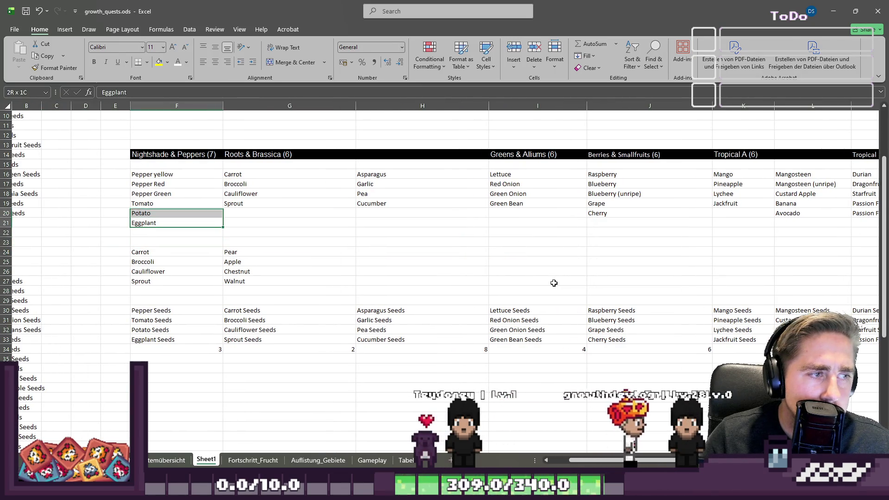
key("ctrl+c")
Step: Paste the pepper list into I24:I29
key("Right")
key("Down")
key("Down")
key("Down")
key("Right")
key("Right")
key("ctrl+v")
key("ctrl")
key("Escape")
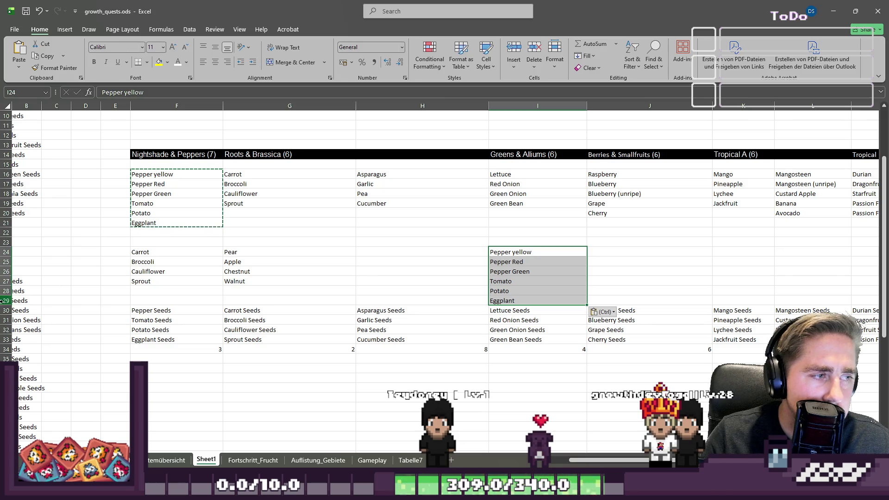
Step: Insert one more blank row above the seed rows at row 30
right_click(5, 310)
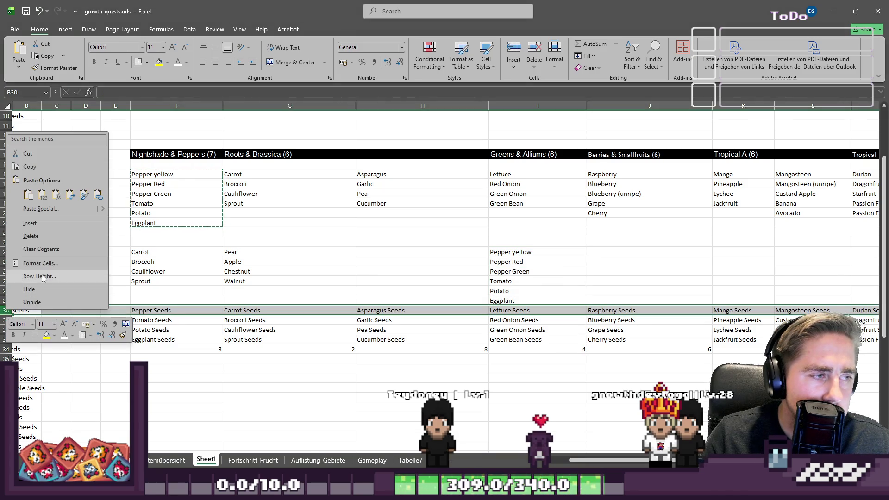
left_click(30, 223)
left_click(548, 279)
Step: Copy the Greens & Alliums items Lettuce through Green Bean into the lower item rows
left_click(525, 297)
key("Up")
key("Up")
key("Up")
key("Left")
key("Left")
key("Left")
key("Right")
key("Right")
key("Right")
key("Right")
key("Left")
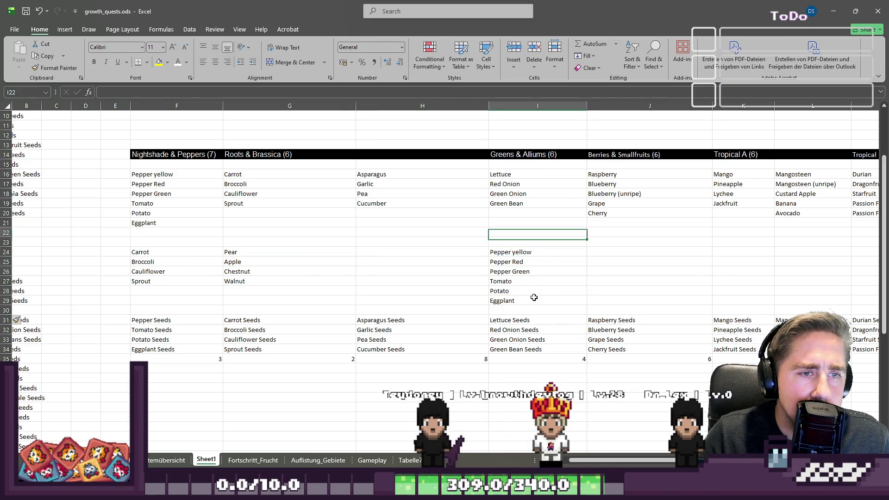
key("shift+Up")
key("shift+Up")
key("shift+Up")
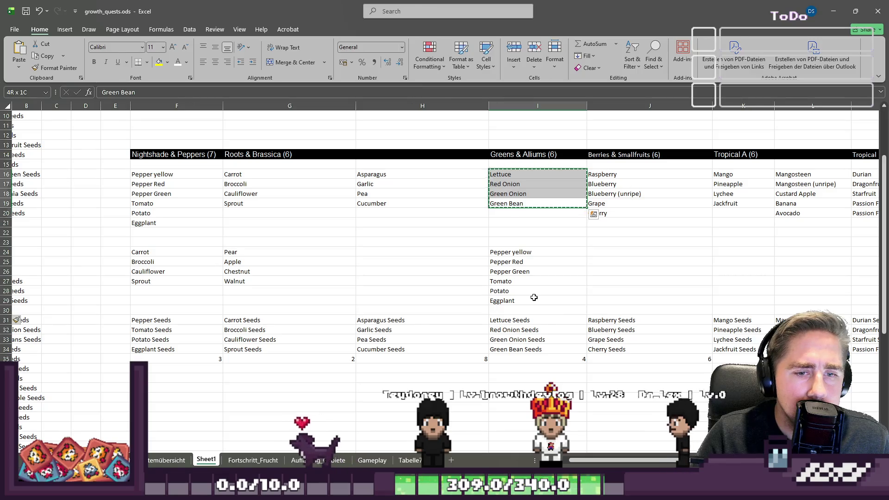
key("Down")
key("Down")
key("Down")
key("Right")
key("Right")
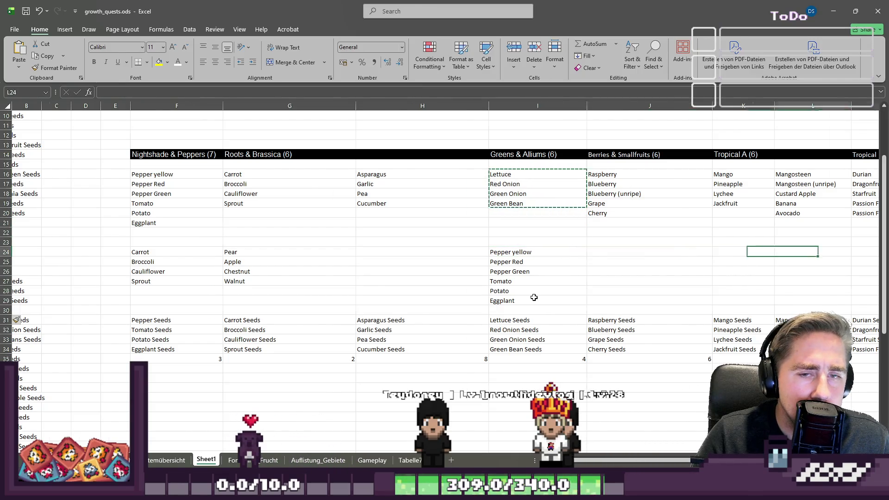
key("Right")
key("Right")
key("Right")
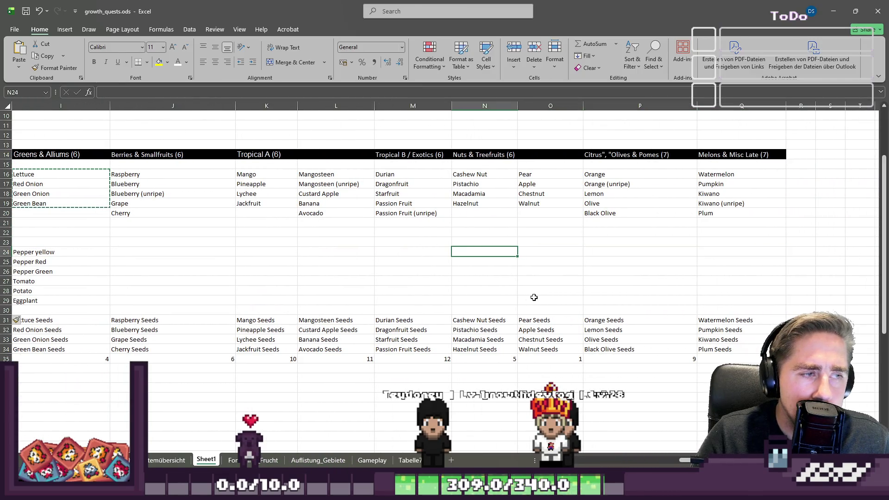
key("ctrl+v")
key("Left")
key("Left")
key("Left")
Step: Copy the Nuts & Treefruits items N16:N19 into J24:J27
key("Up")
key("Up")
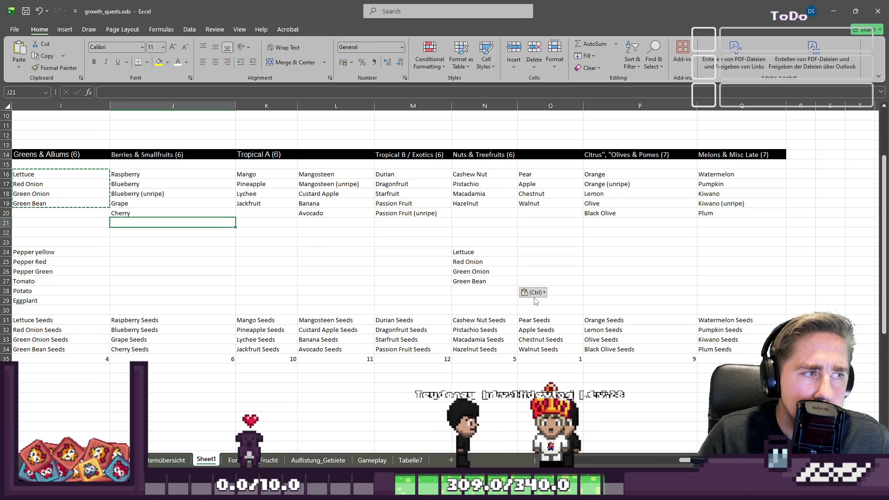
key("Right")
key("Right")
key("Right")
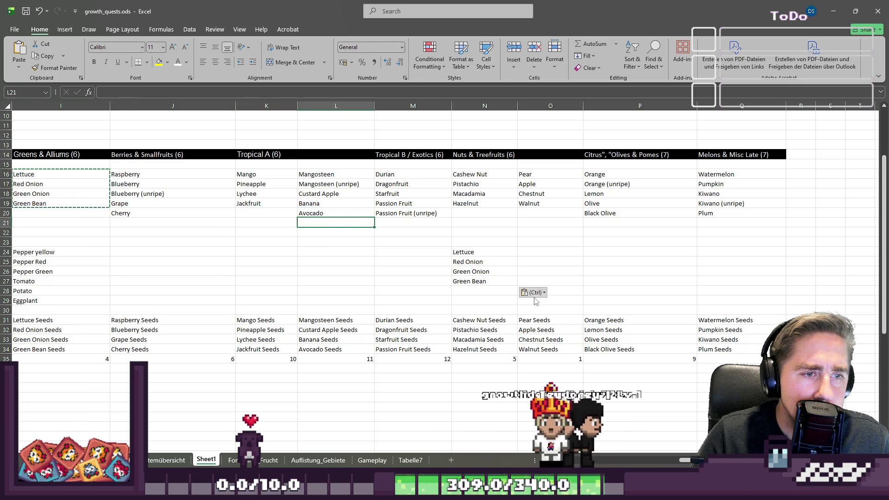
key("Up")
key("Up")
key("Up")
key("shift+Down")
key("shift+Down")
key("shift+Down")
key("ctrl+c")
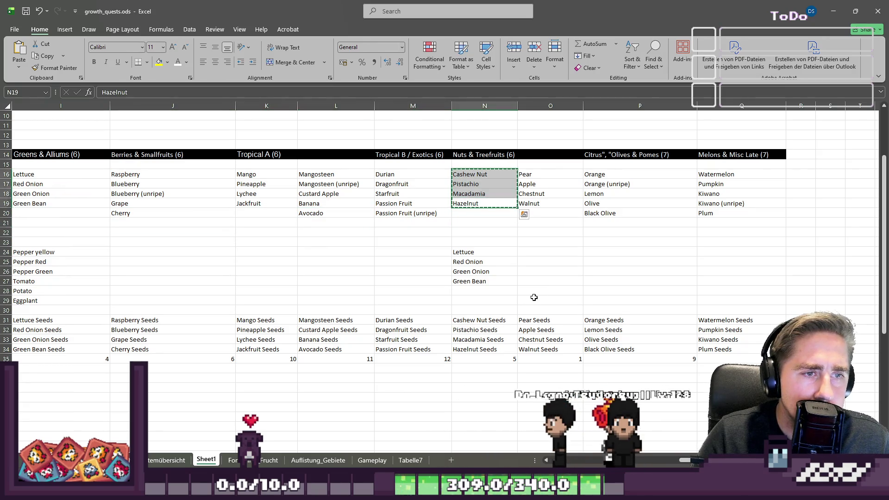
key("Down")
key("Down")
key("Down")
key("Down")
key("Down")
key("Down")
key("Left")
key("Left")
key("Left")
key("Left")
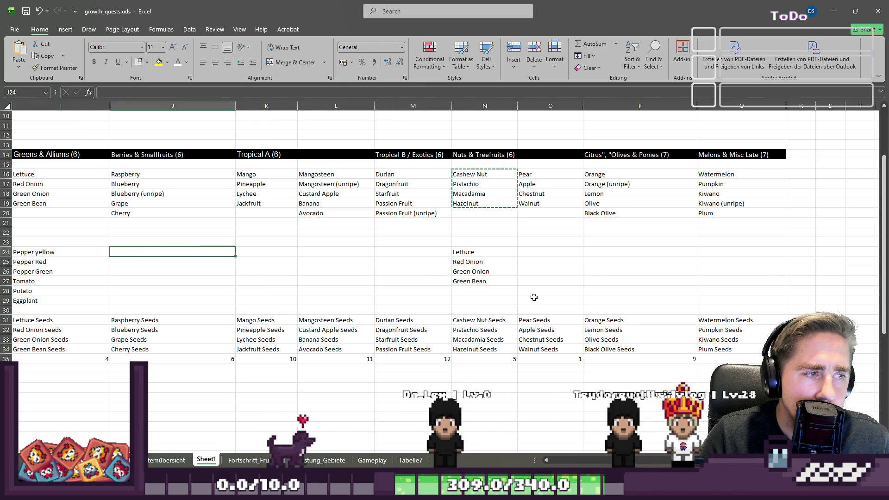
key("ctrl+v")
Step: Clear the leftover original items in column J, then undo the deletion
key("Up")
key("Up")
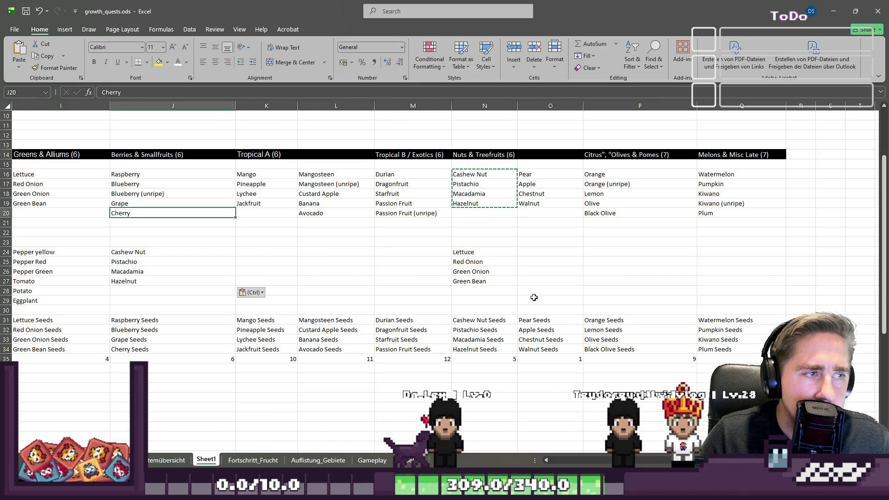
key("shift+Up")
key("shift+Up")
key("shift+Up")
key("Delete")
key("ctrl+z")
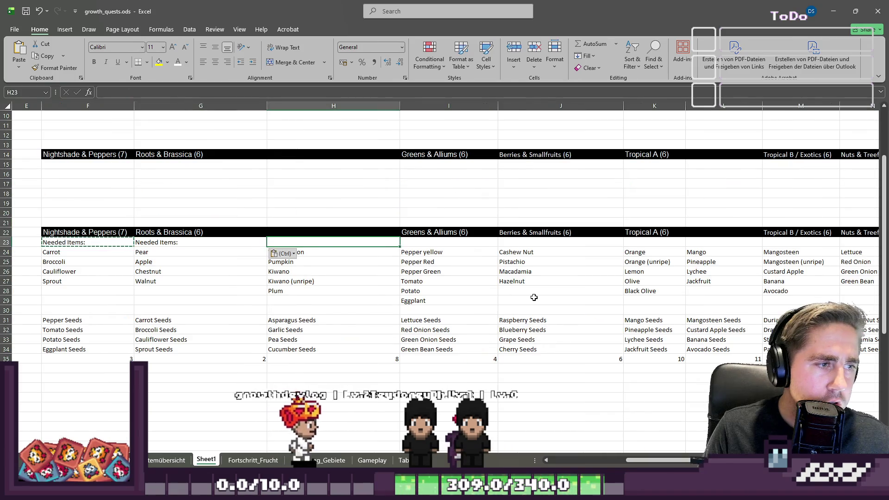
Step: Clear the 'Needed Items:' labels from row 23 and paste the copied label cell into E24:E27
key("Right")
key("Right")
key("Right")
key("ctrl")
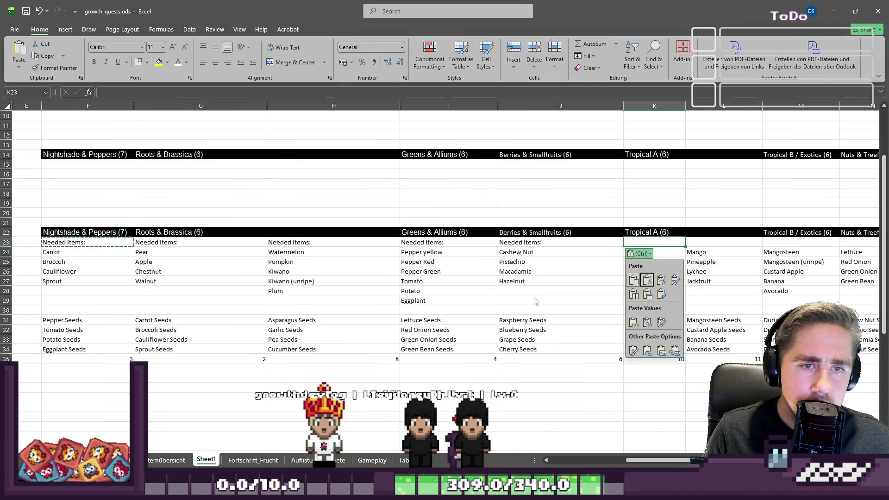
key("ctrl")
key("Left")
key("Delete")
key("Left")
key("Delete")
key("Left")
key("Delete")
key("Left")
key("Delete")
key("Left")
key("Delete")
key("Left")
key("Down")
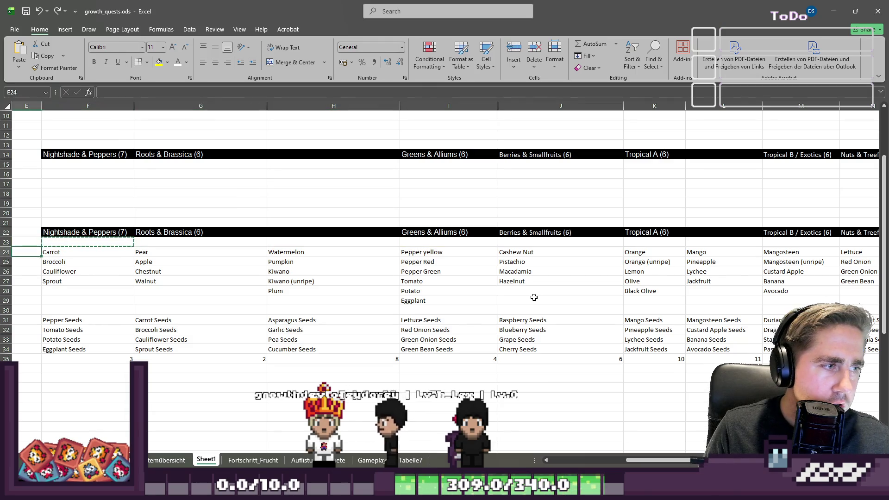
key("shift+Down")
key("shift+Down")
key("shift+Down")
key("ctrl+v")
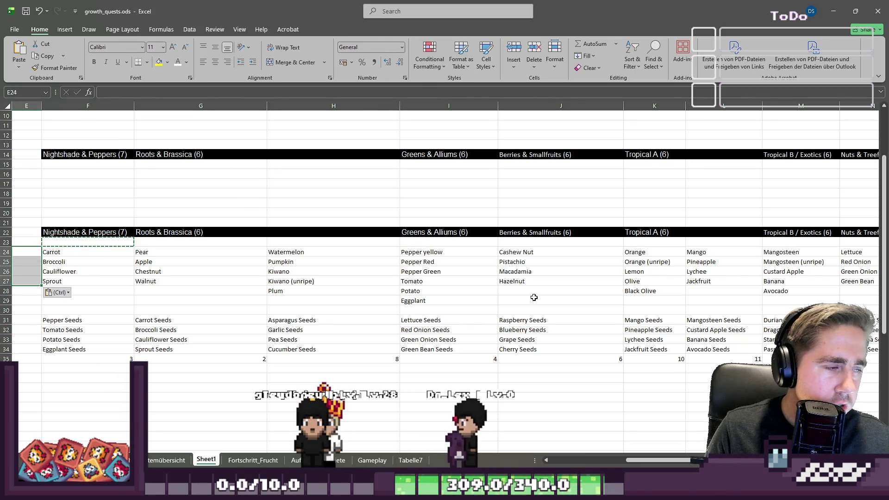
Step: Enter 'Needed Items' in E24 and select E24:E27 for the label
left_click(33, 251)
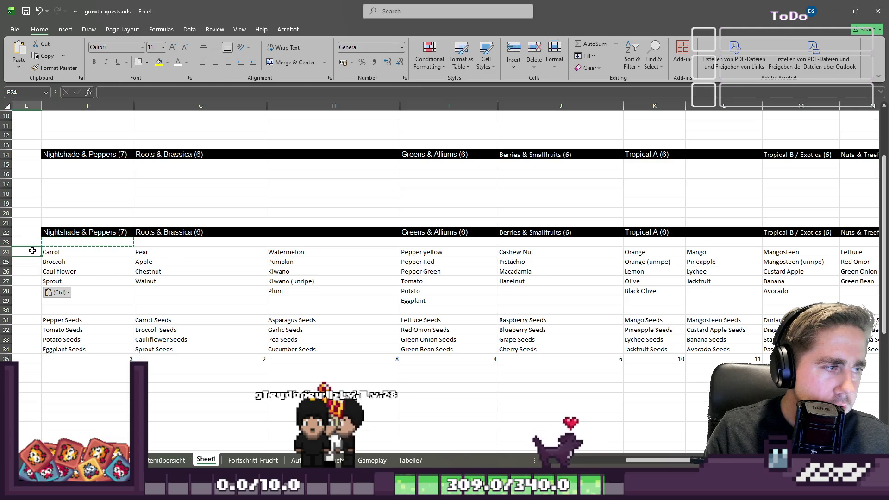
type("N")
type("tems")
key("Return")
left_click(33, 252)
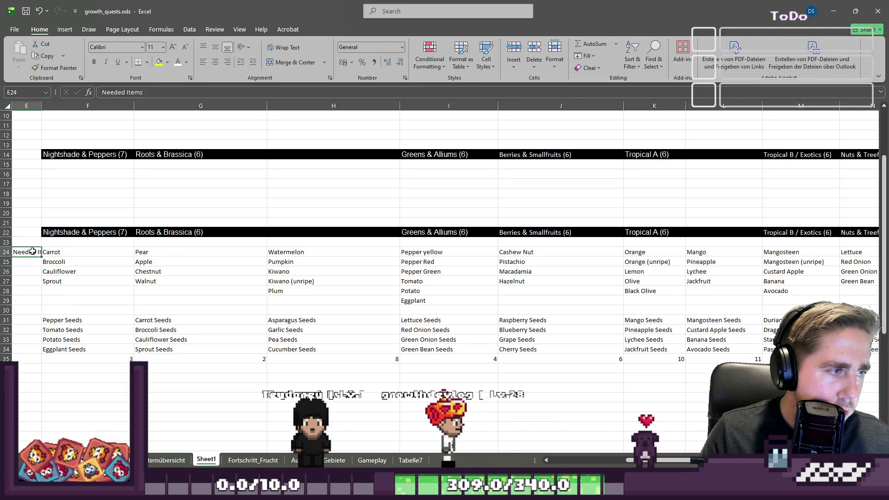
left_click_drag(32, 251, 28, 281)
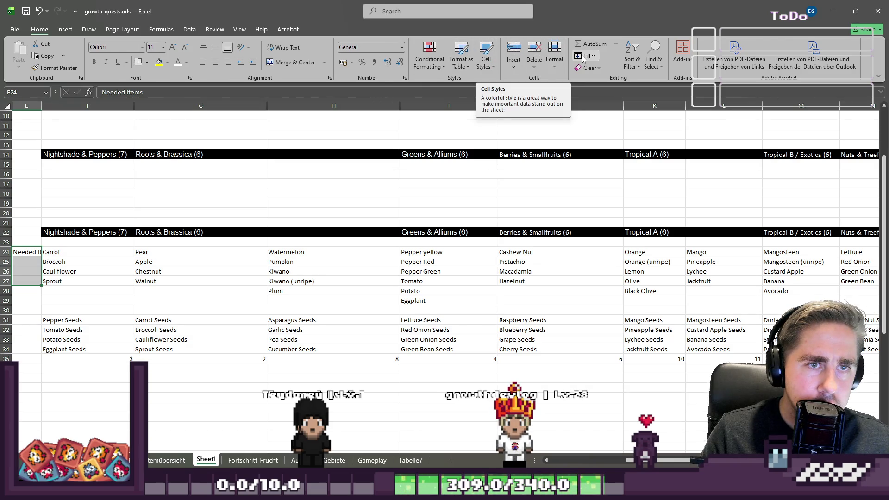
Step: Browse the Conditional Formatting, Format as Table, Cell Styles and Format galleries on Home
left_click(445, 68)
left_click(446, 67)
left_click(463, 67)
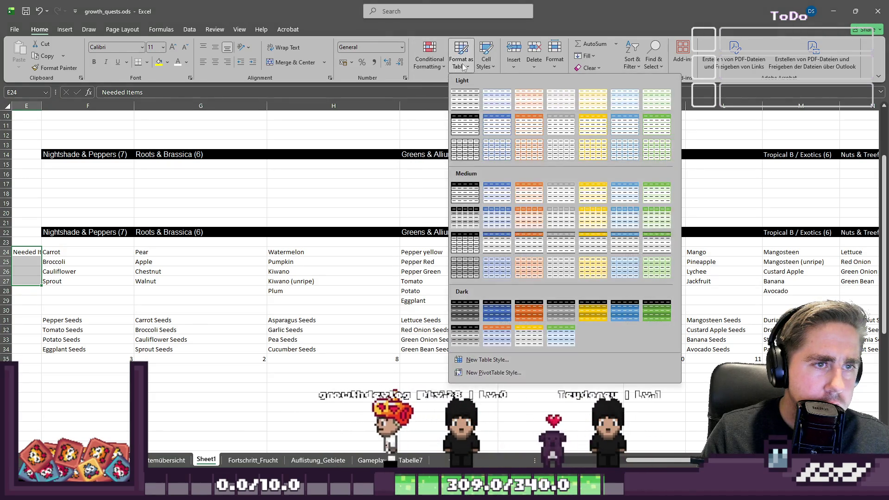
left_click(463, 67)
left_click(486, 65)
left_click(486, 64)
left_click(555, 68)
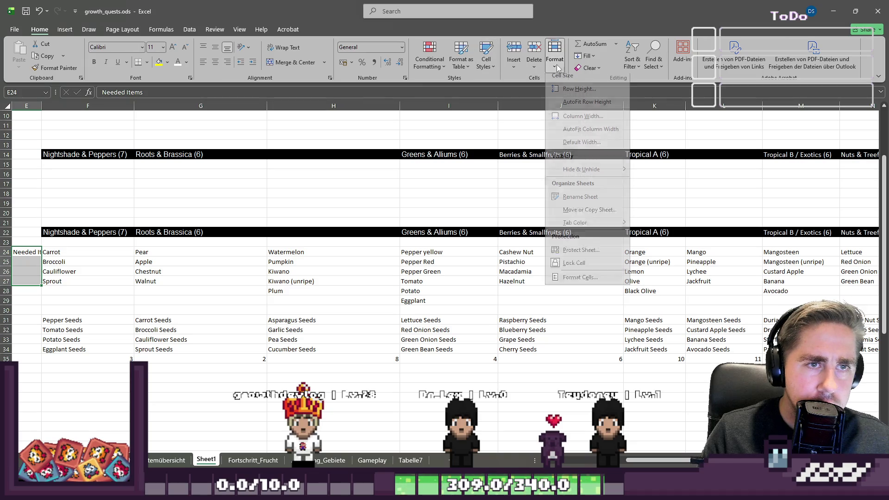
left_click(555, 67)
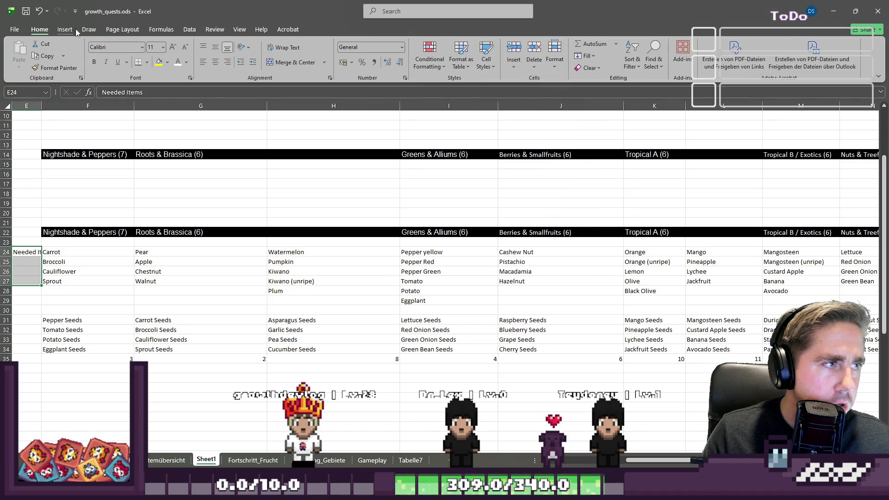
Step: Look over the Insert tab and File overview, then bring up Home > Format's cell options
left_click(65, 30)
left_click(18, 30)
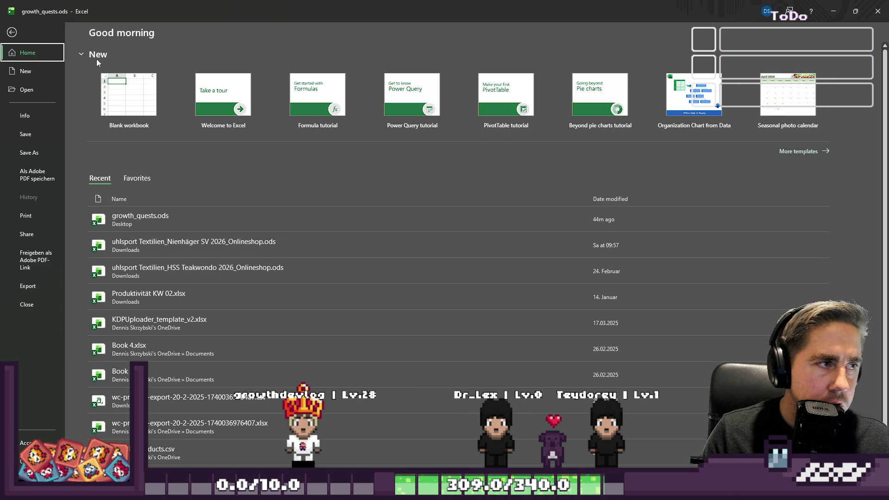
left_click(16, 32)
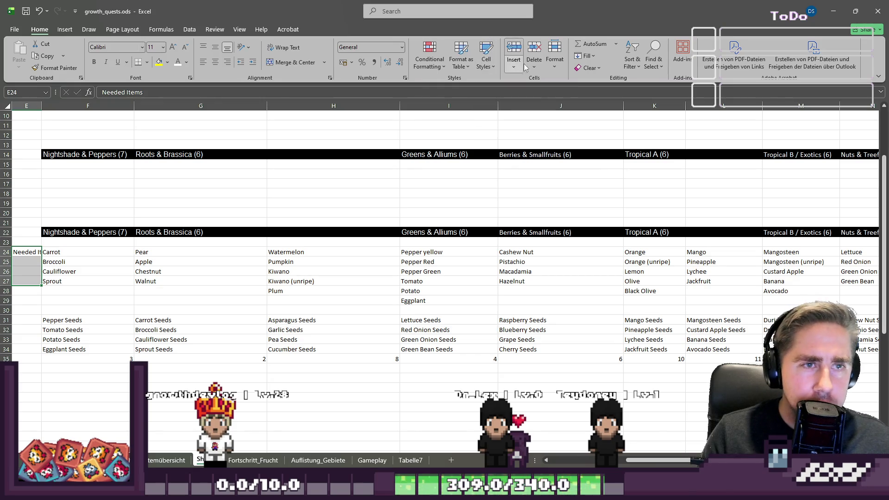
left_click(557, 59)
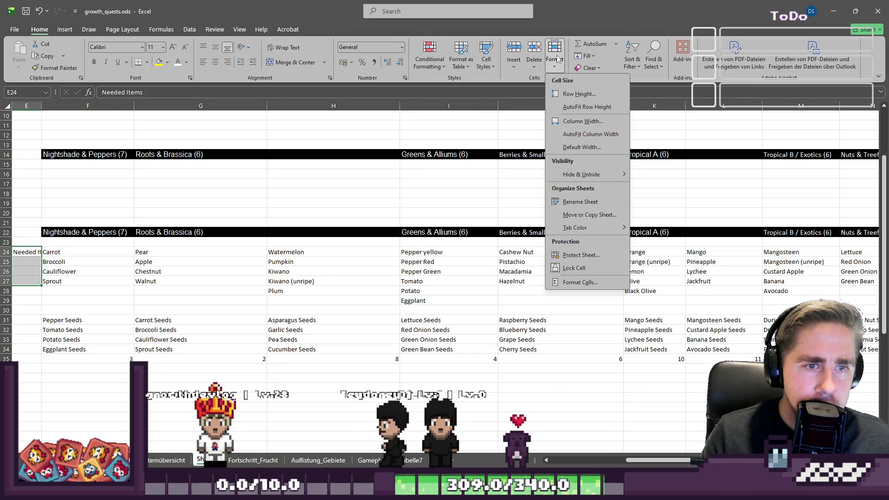
Step: Merge and center E24:E27, wrap the Needed Items text, and set orientation to Rotate Text Up
right_click(26, 268)
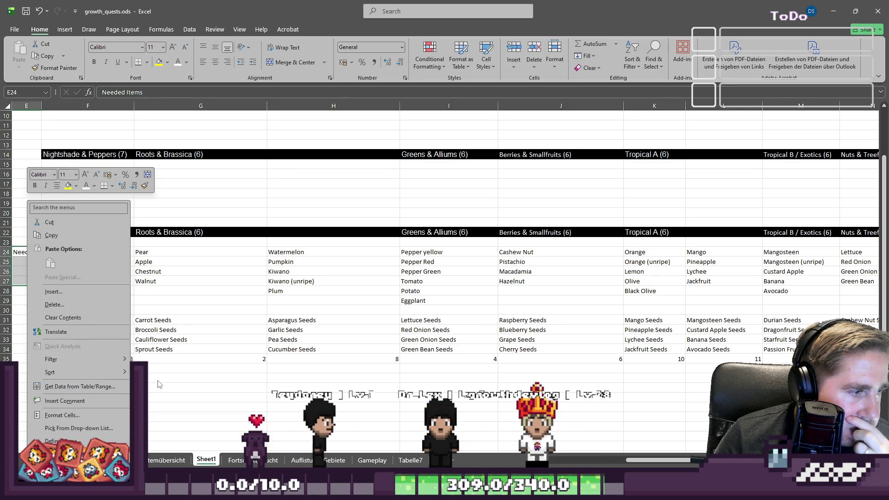
key("Escape")
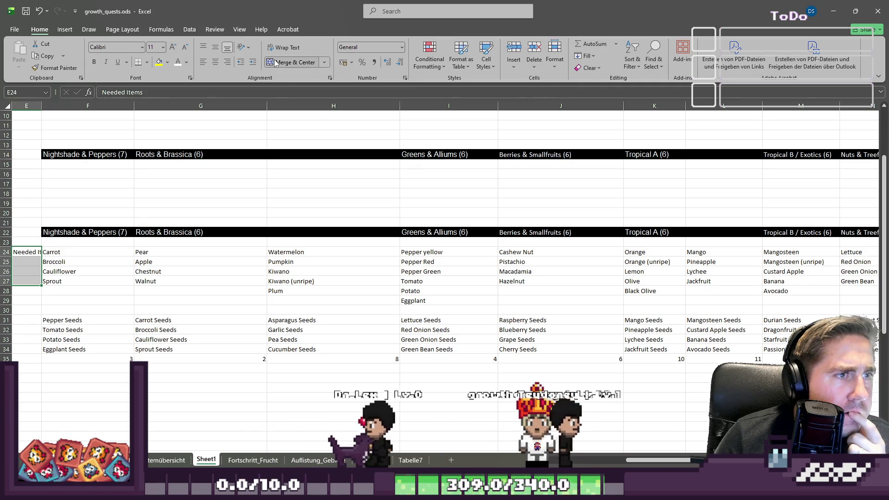
left_click(295, 62)
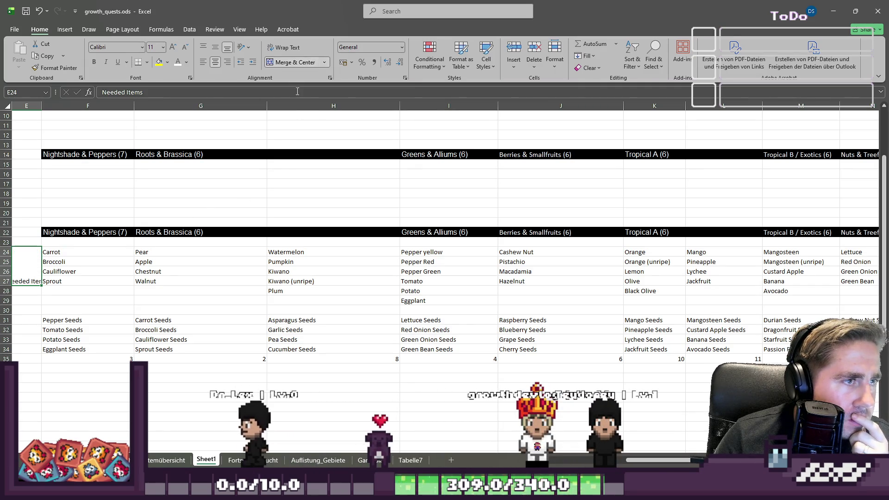
left_click(249, 48)
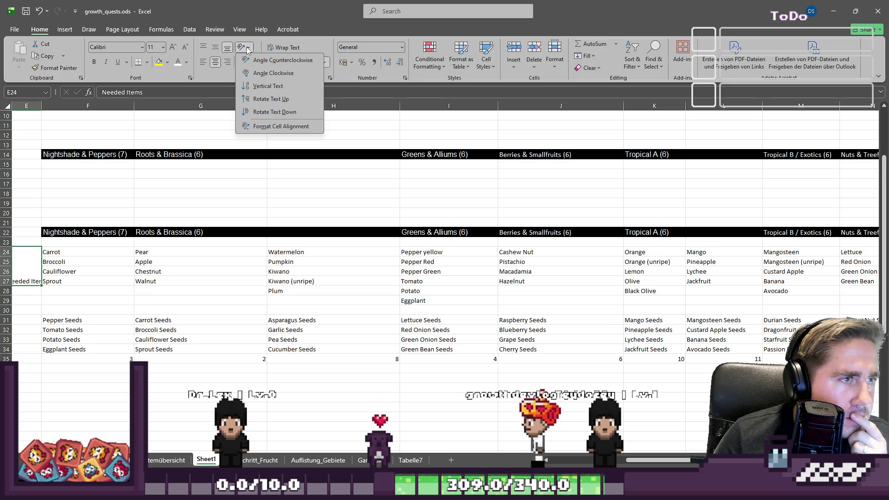
left_click(248, 85)
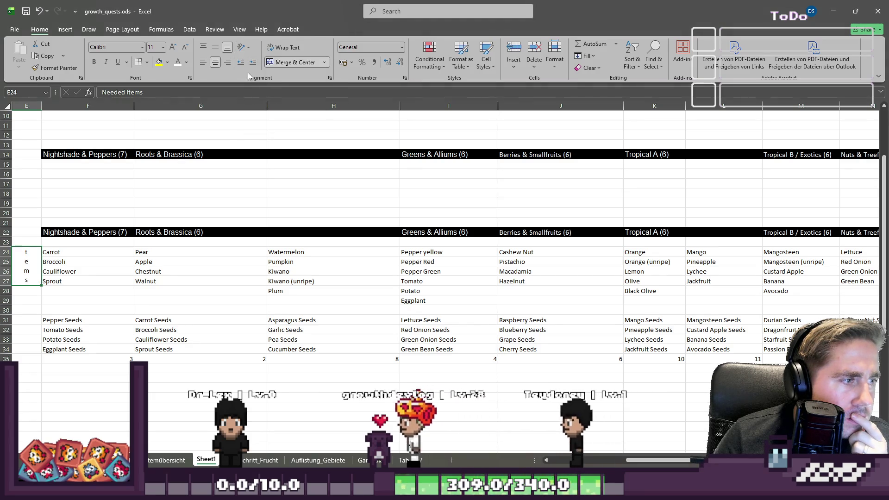
left_click(291, 47)
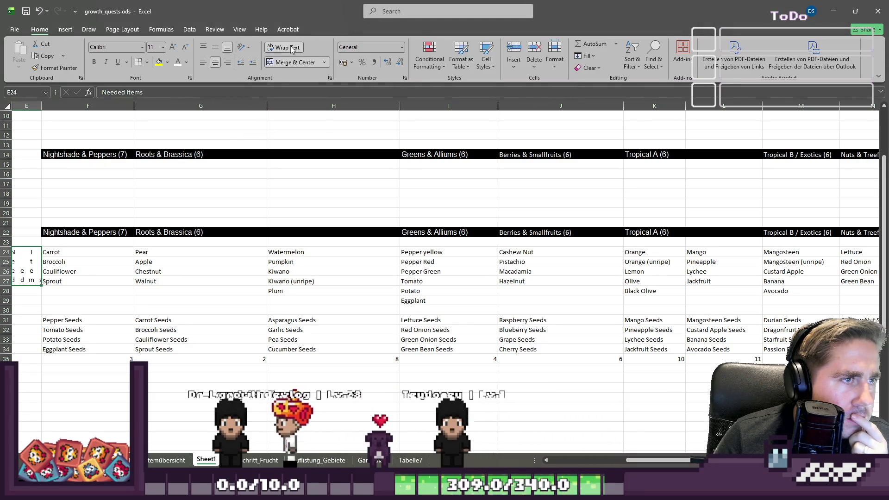
left_click(242, 46)
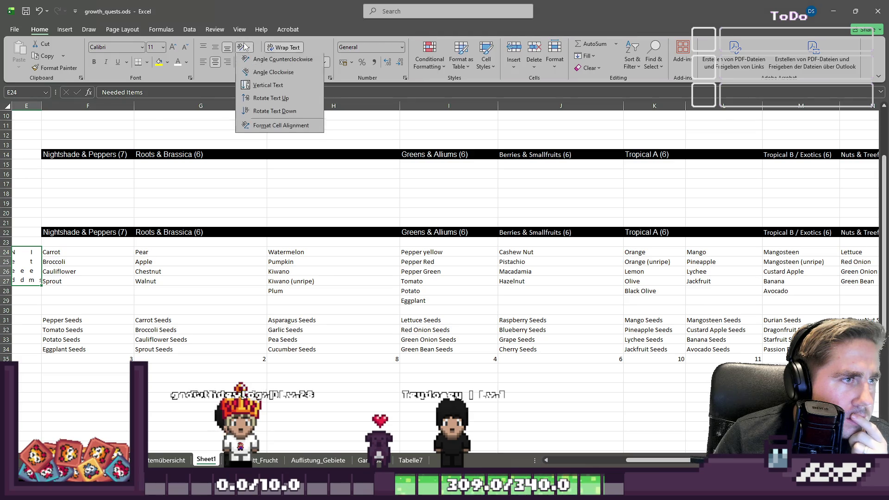
left_click(270, 100)
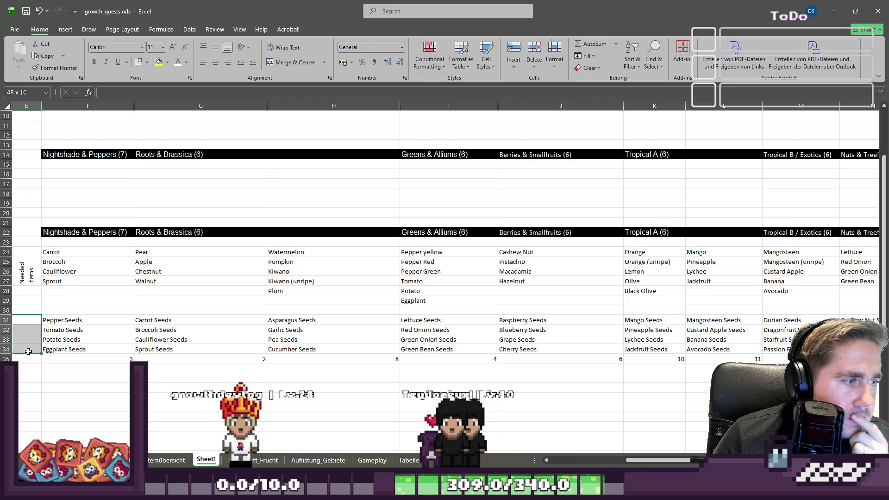
Step: Merge and center E31:E34 and set its text orientation to Rotate Text Up
left_click(274, 61)
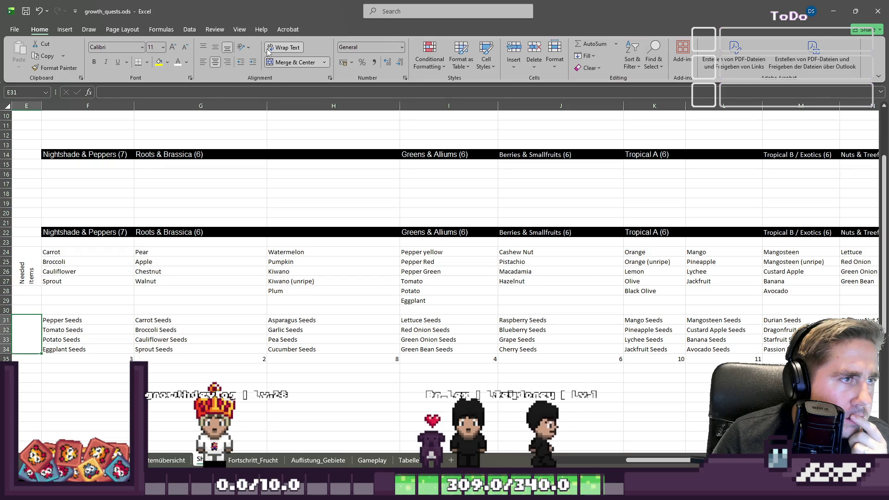
left_click(241, 47)
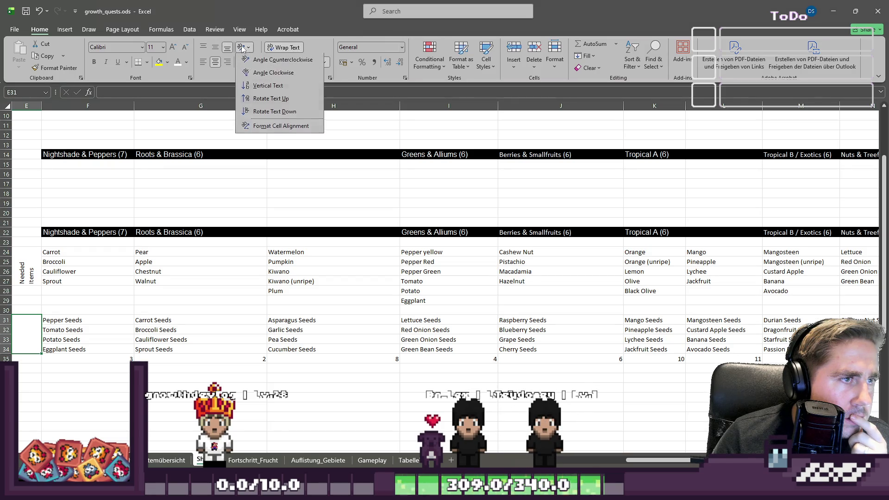
left_click(253, 126)
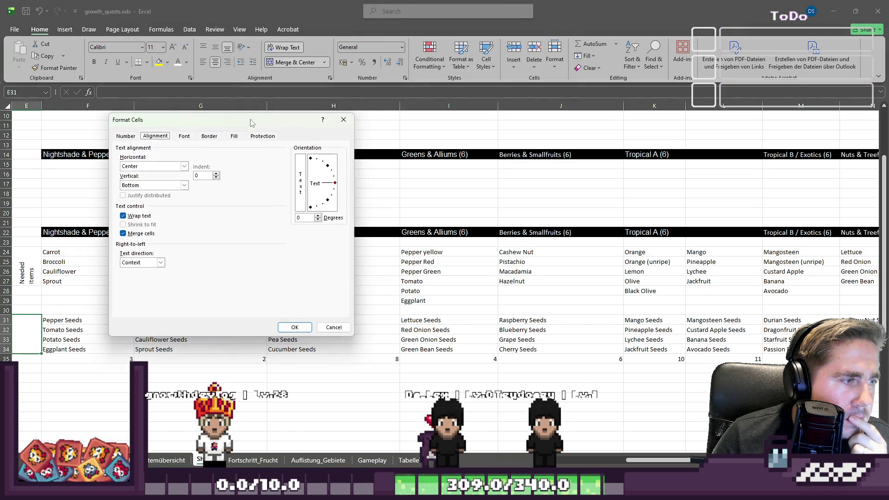
left_click(332, 327)
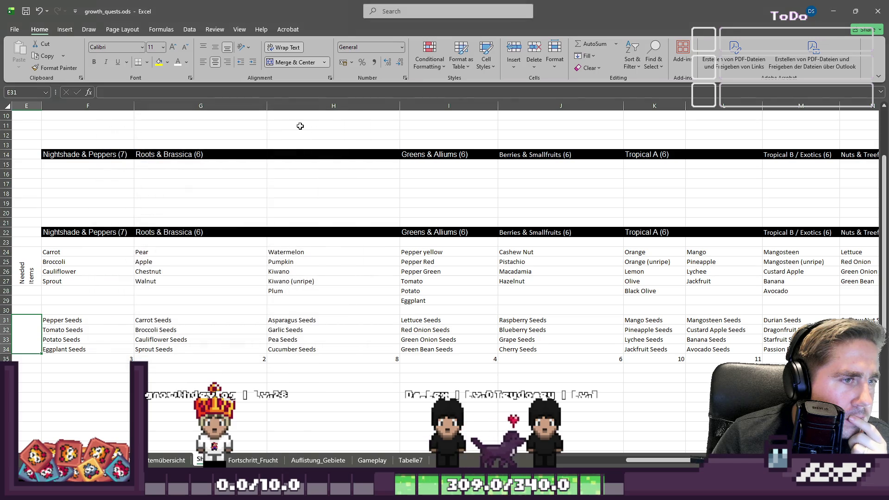
left_click(241, 48)
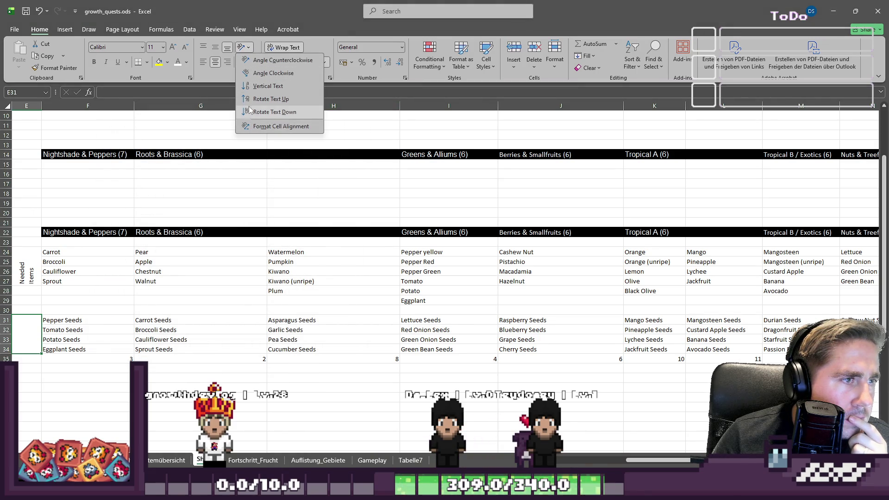
left_click(255, 100)
Step: Enter 'Unlockable Seeds' in the merged cell beside the seed rows
double_click(24, 329)
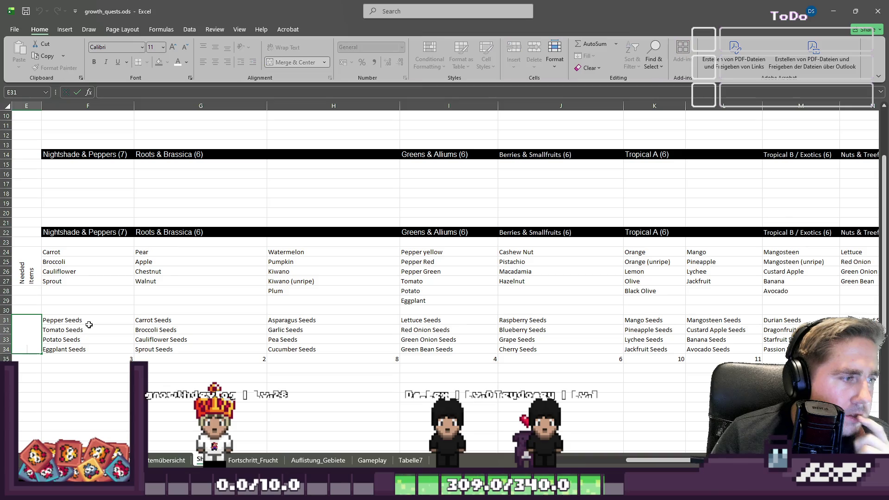
type("U")
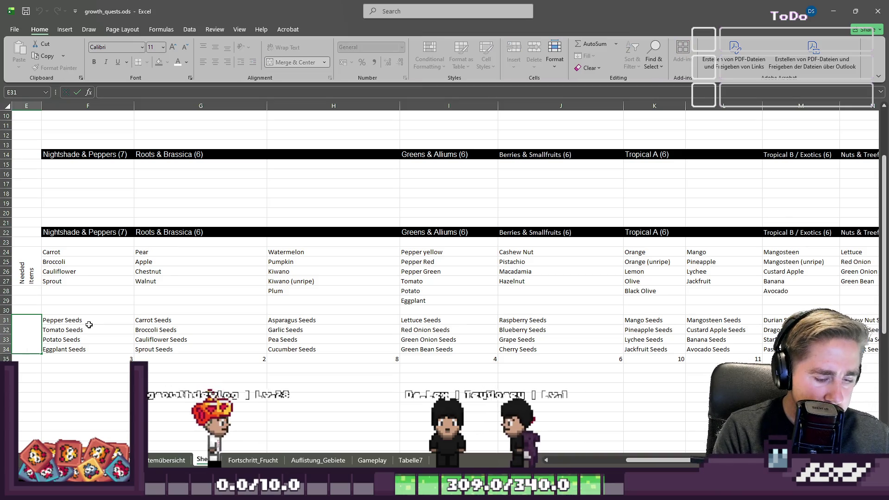
type("nlocked")
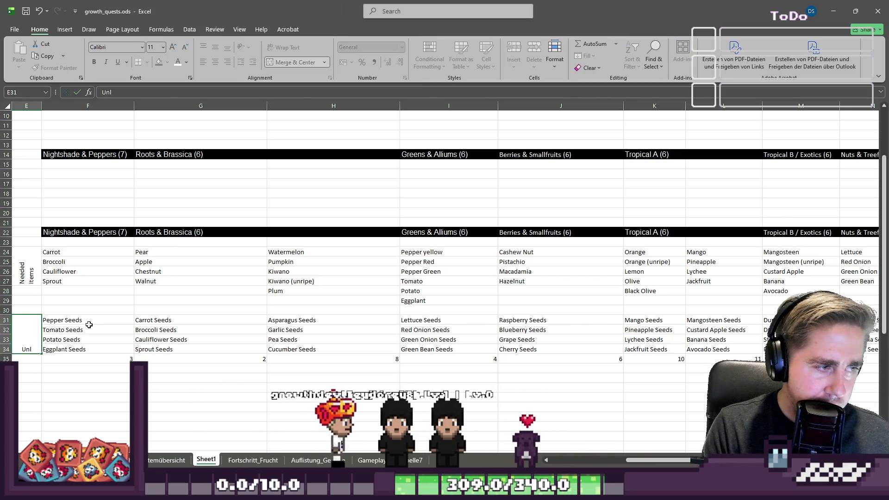
key("BackSpace")
key("BackSpace")
type("a")
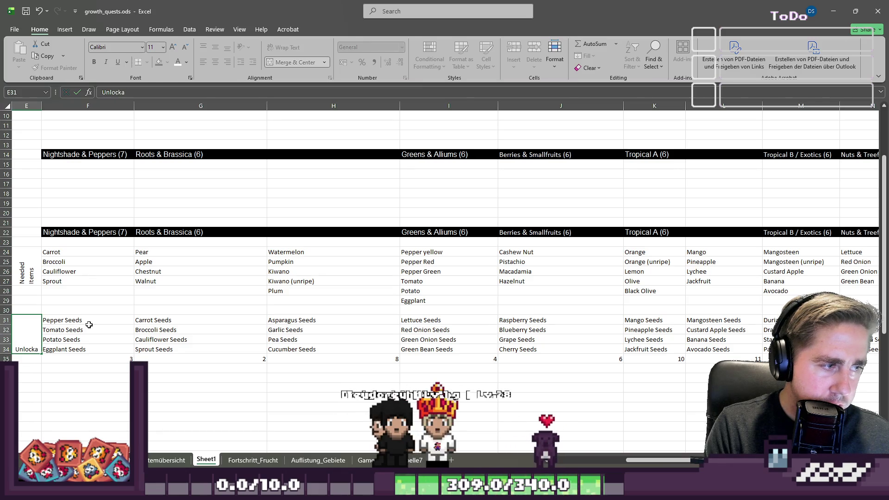
type("ble Seeds")
key("Return")
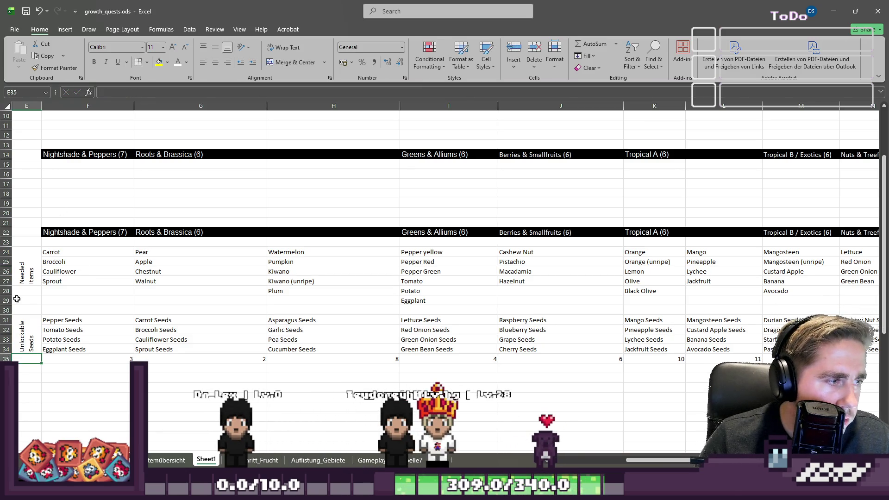
left_click_drag(647, 465, 351, 454)
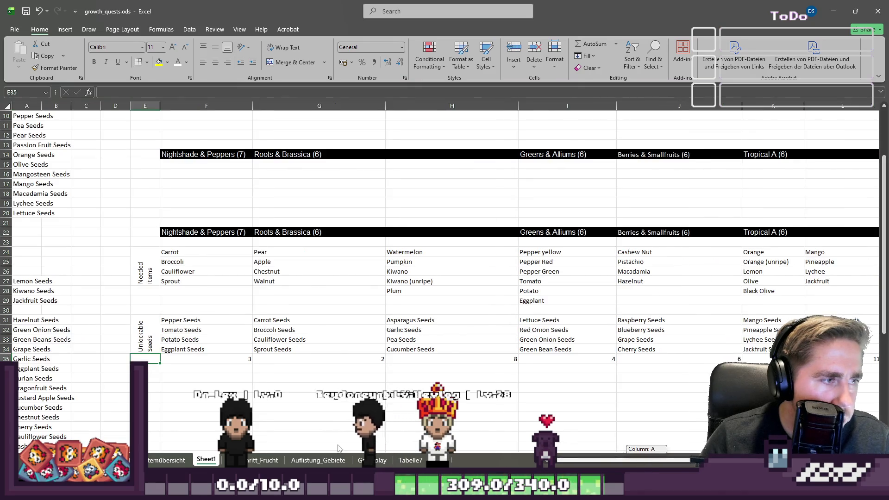
mouse_move(29, 120)
left_mouse_down()
mouse_move(26, 426)
mouse_move(21, 397)
left_mouse_up()
Step: Clear the leftover seed list from column A
key("Delete")
scroll(97, 307, "up", 6)
scroll(97, 307, "down", 4)
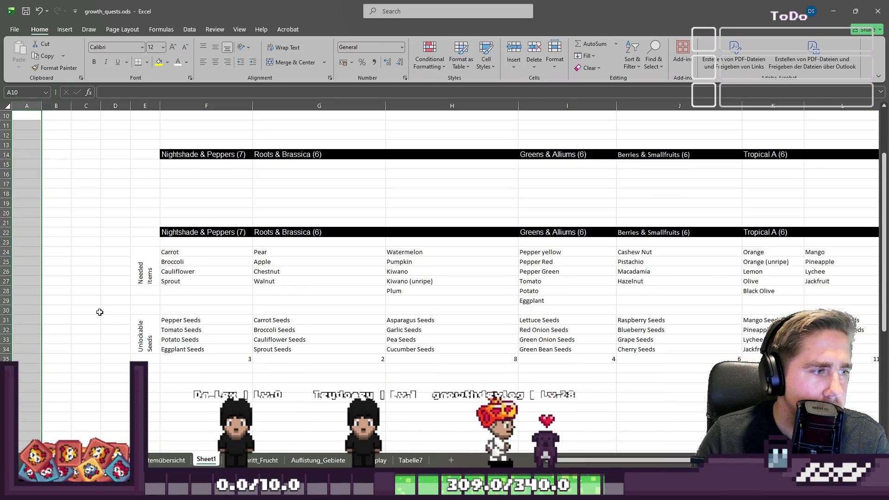
scroll(97, 306, "up", 7)
left_click_drag(26, 116, 27, 213)
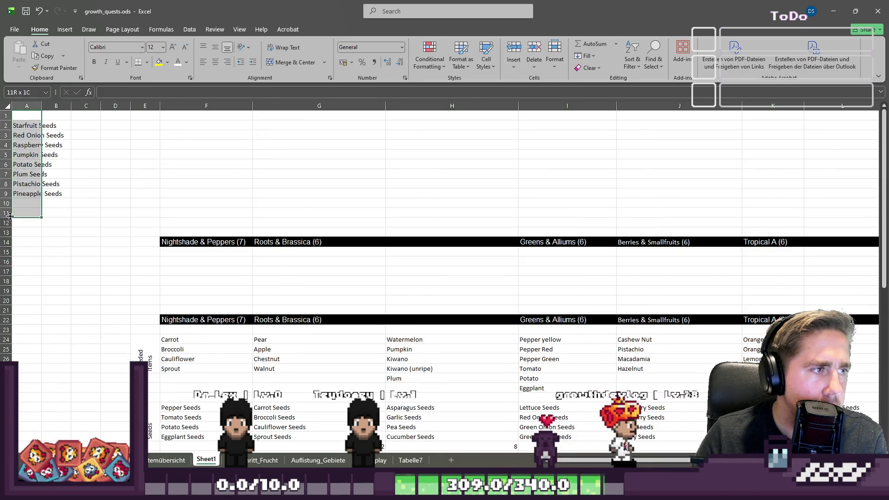
key("Delete")
Step: Delete the empty rows 1–20 above the table and the empty columns A–D
left_click_drag(3, 116, 2, 311)
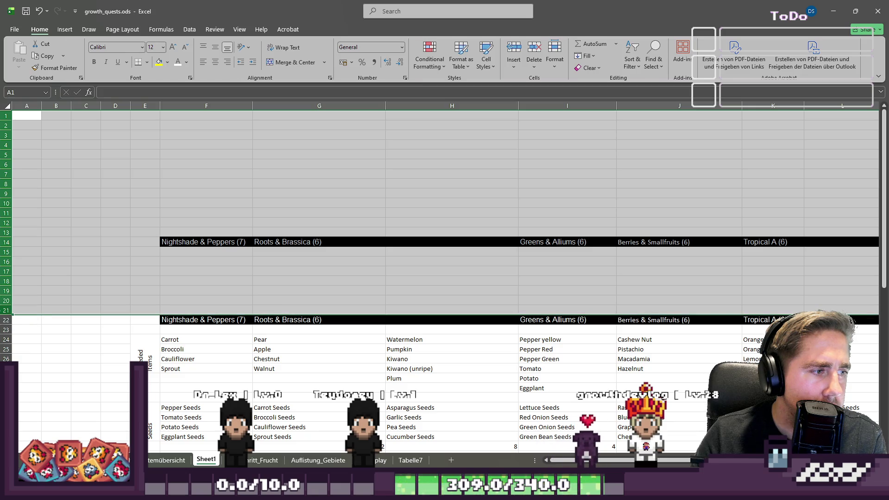
right_click(2, 275)
left_click(26, 380)
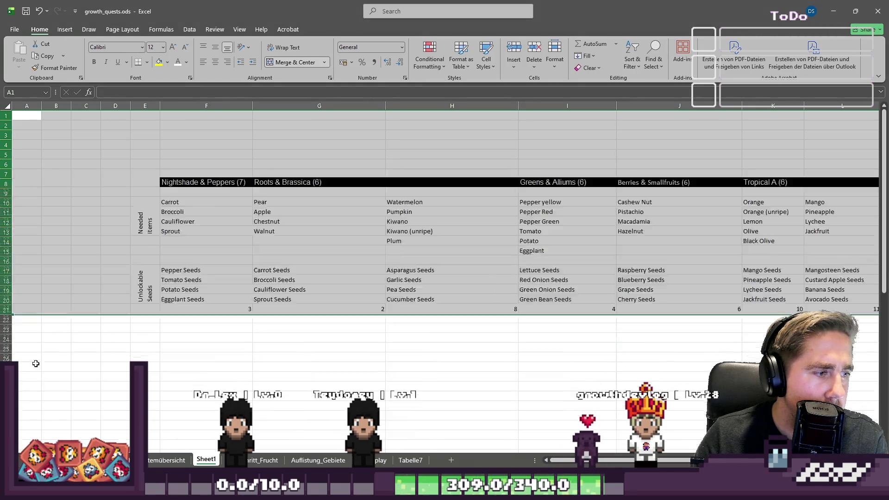
left_click_drag(26, 104, 117, 122)
right_click(117, 106)
left_click(156, 215)
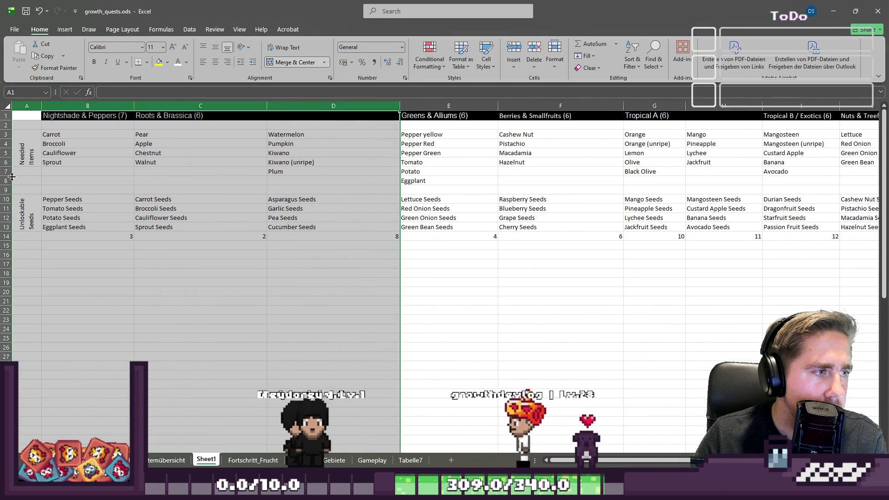
Step: Delete the empty row 9 between items and seeds and the empty row 2 under the headers
left_click_drag(8, 171, 7, 182)
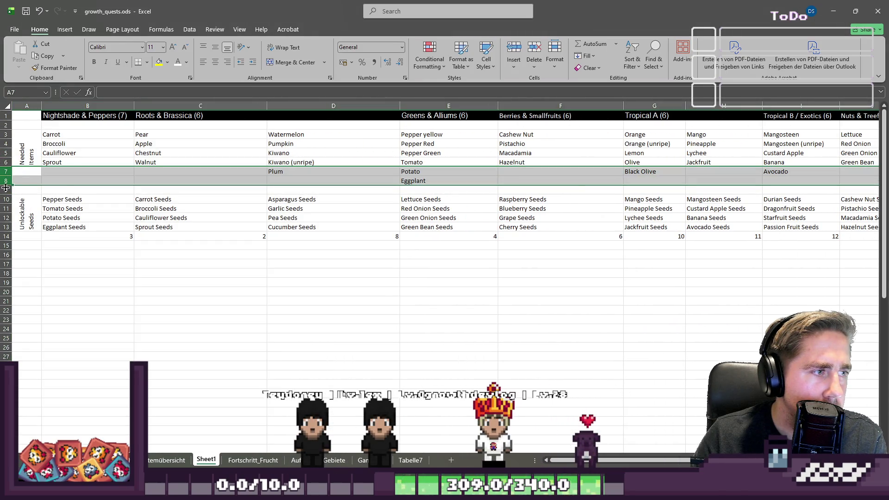
left_click(3, 190)
right_click(5, 190)
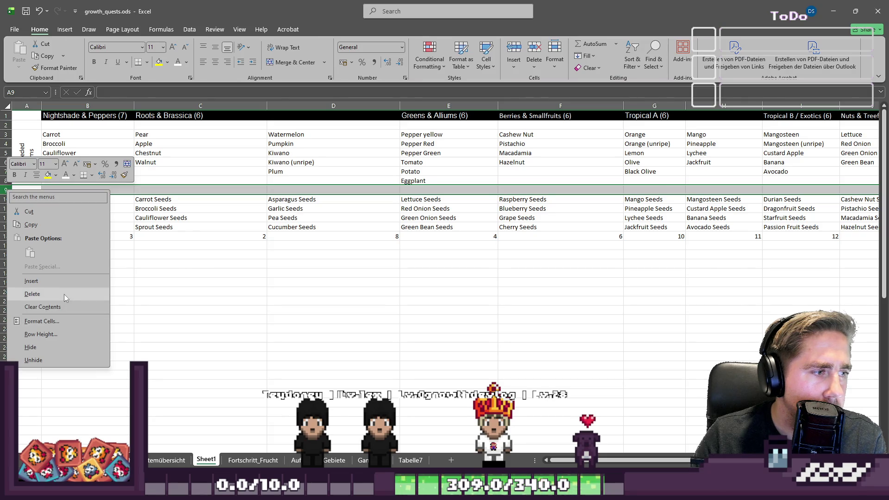
left_click(64, 294)
left_click_drag(26, 153, 27, 174)
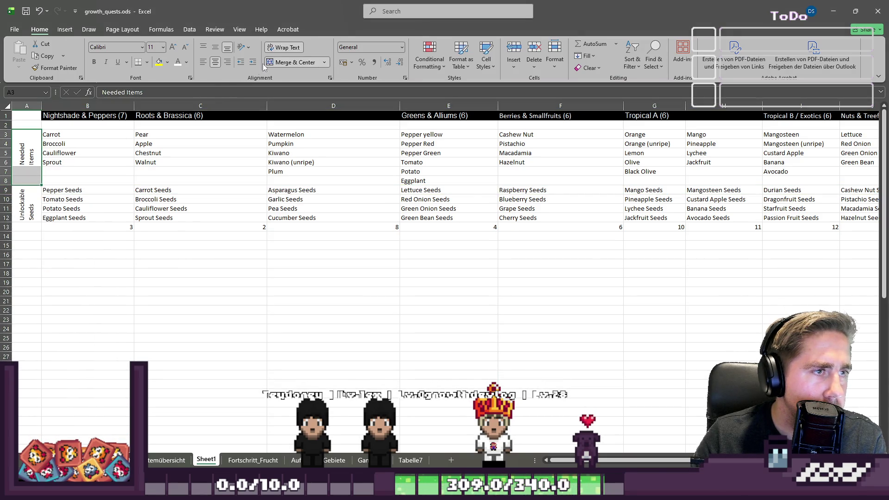
key("shift+space")
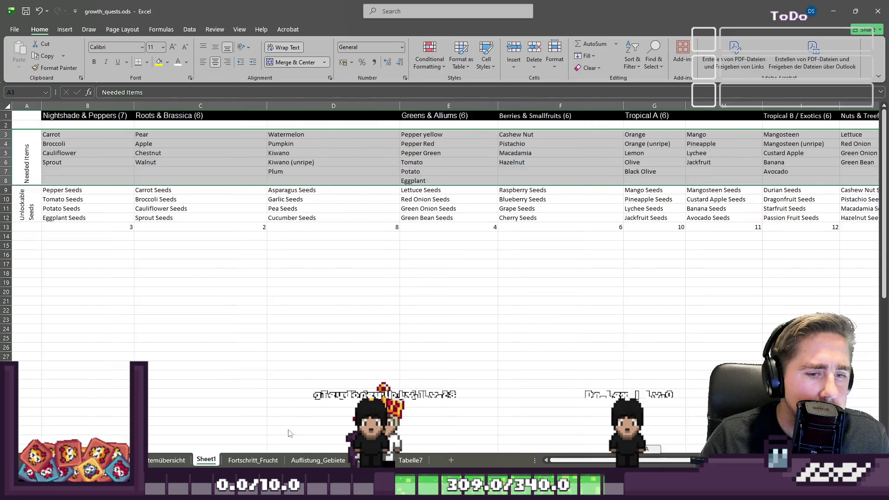
left_click(7, 126)
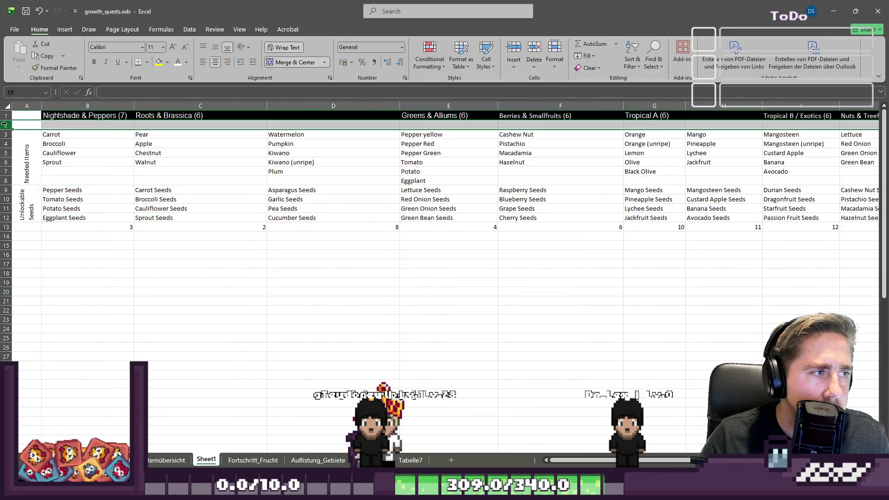
right_click(7, 125)
left_click(32, 228)
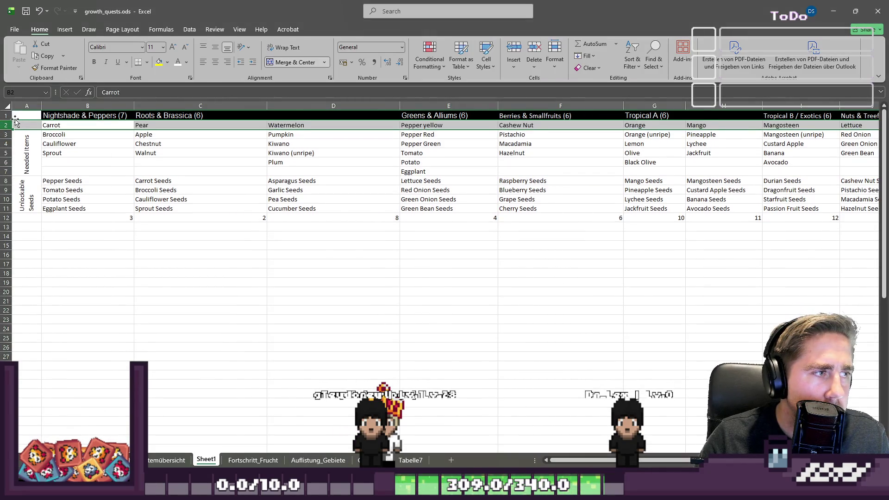
Step: Copy header cell D1 into the empty corner cell A1 to match its formatting
left_click(24, 116)
left_click(333, 116)
key("ctrl+c")
left_click(28, 115)
key("ctrl+v")
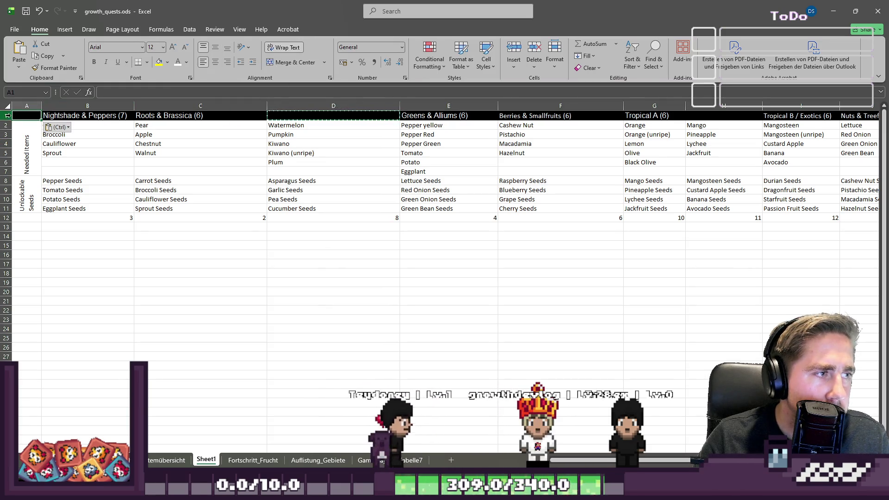
Step: Pick a Format as Table style for B1:M11, then cancel the Create Table dialog
left_click(5, 116)
left_click_drag(5, 131, 15, 171)
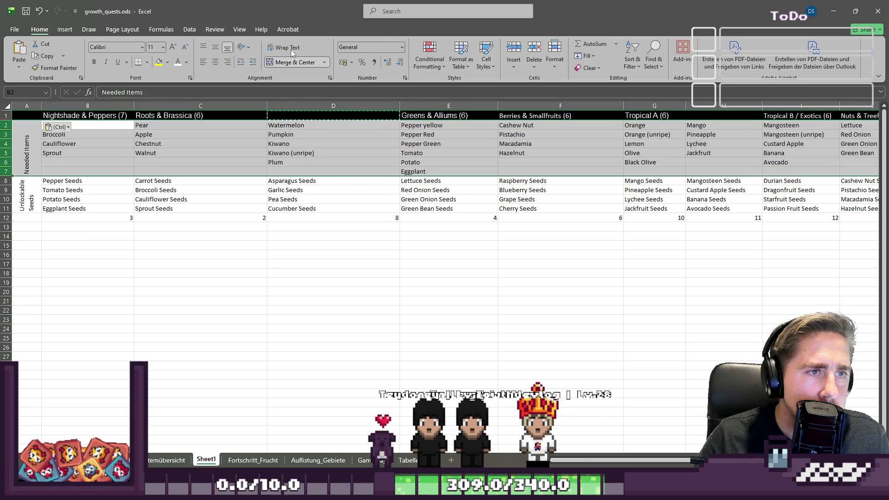
left_click(464, 61)
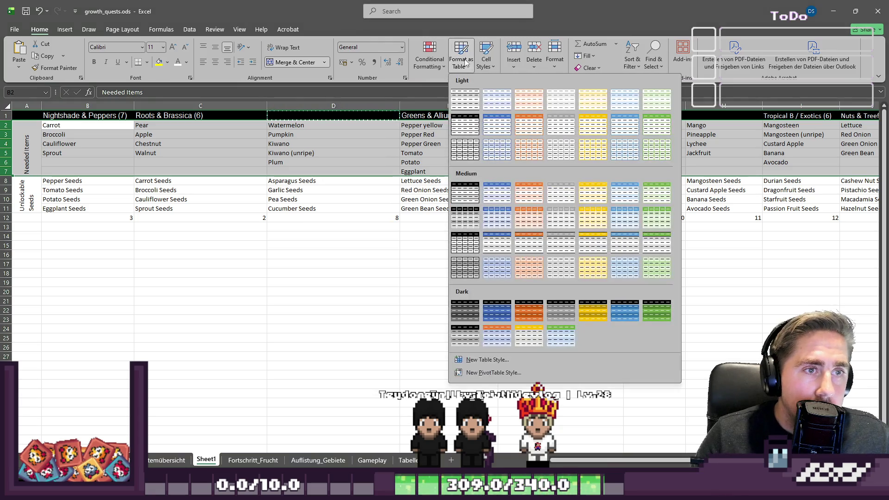
left_click(45, 115)
mouse_move(45, 116)
left_mouse_down()
mouse_move(870, 175)
mouse_move(722, 213)
mouse_move(837, 188)
mouse_move(755, 193)
left_mouse_up()
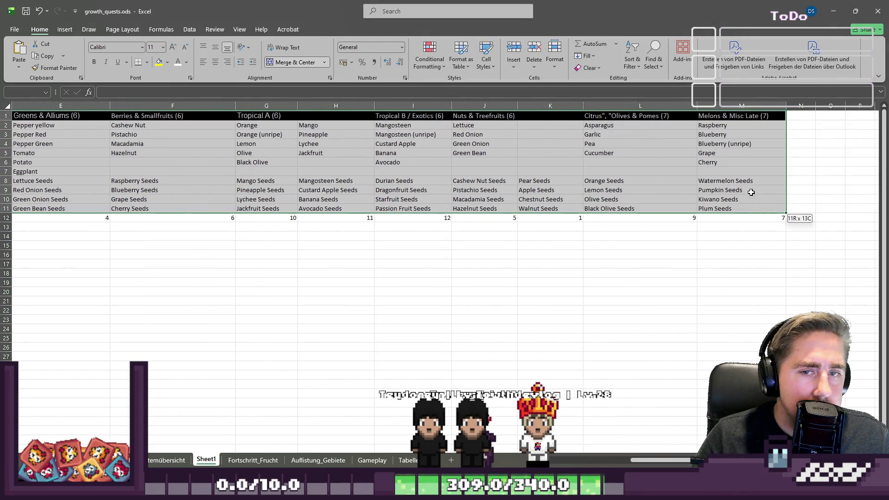
left_click(465, 62)
left_click(451, 126)
left_click(448, 162)
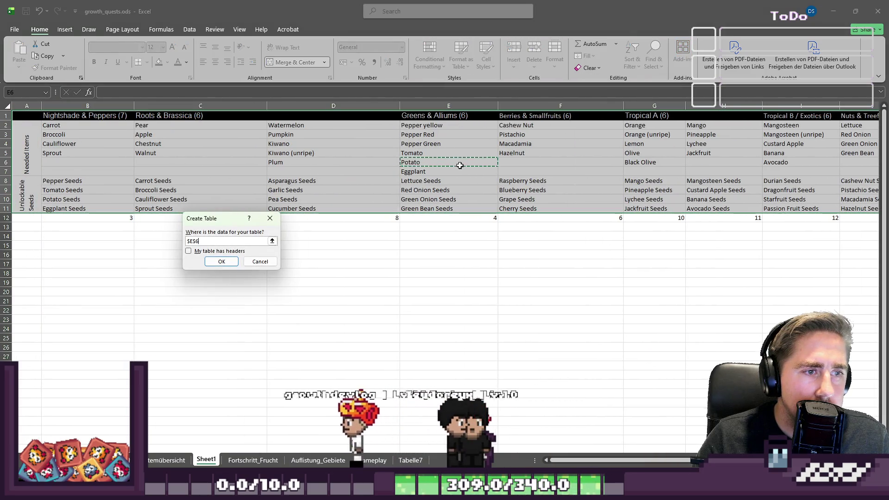
left_click(259, 261)
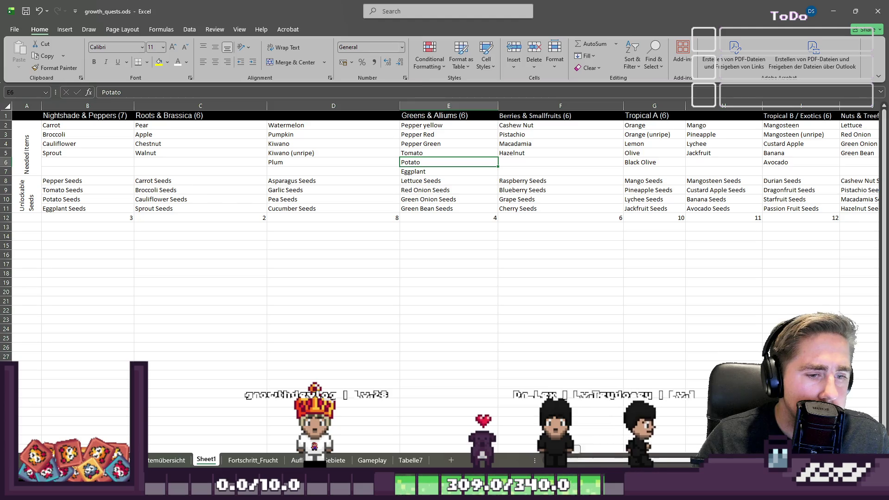
Step: Check cells in the items, seeds and count blocks, ending on count cell C12
left_click(65, 161)
left_click(36, 154)
mouse_move(51, 126)
left_mouse_down()
mouse_move(93, 172)
mouse_move(86, 207)
left_mouse_up()
left_click(148, 144)
left_click(202, 219)
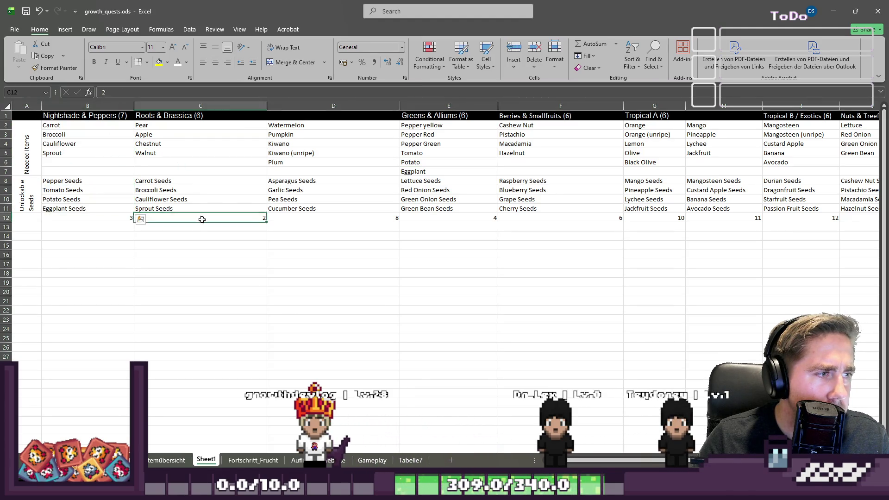
Step: Rename the Nightshade & Peppers header to 'Nightshade & Pepper Seeds'
left_click(128, 117)
key("F2")
key("BackSpace")
key("BackSpace")
key("BackSpace")
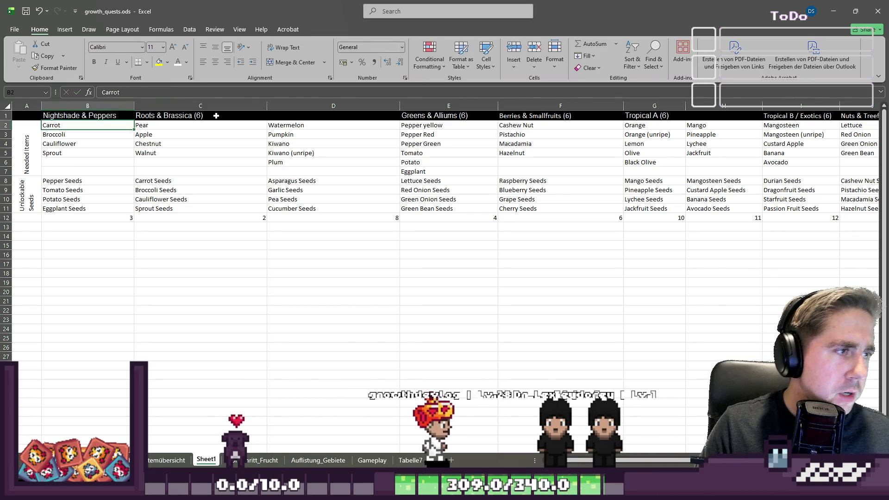
key("Return")
key("Up")
key("F2")
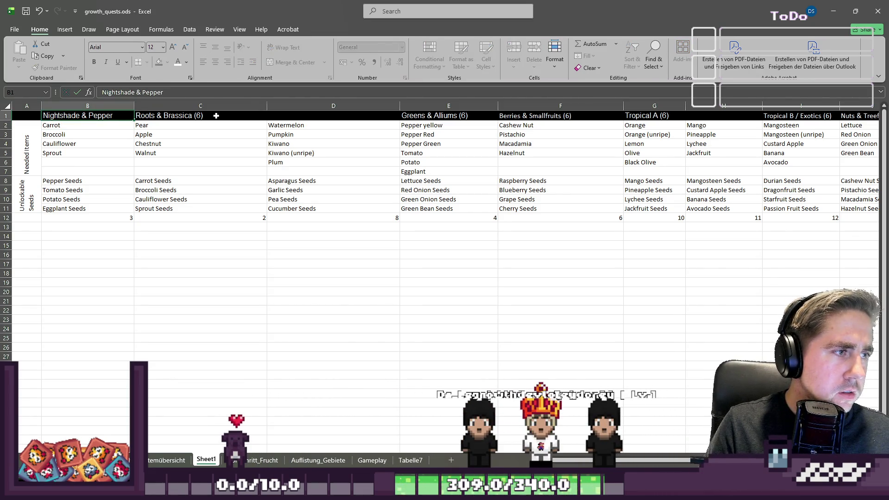
type(" Seeds")
key("Return")
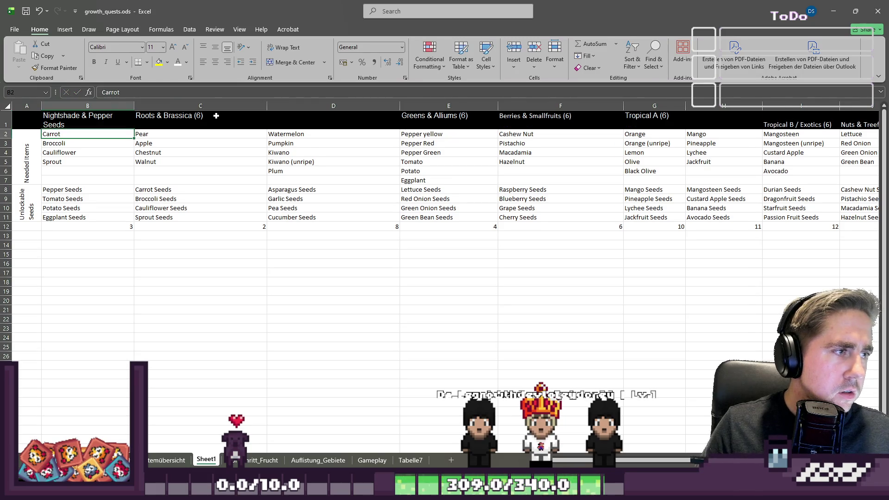
Step: Rename the Roots & Brassica (6) header to 'Roots & Brassica Seeds'
left_click(149, 121)
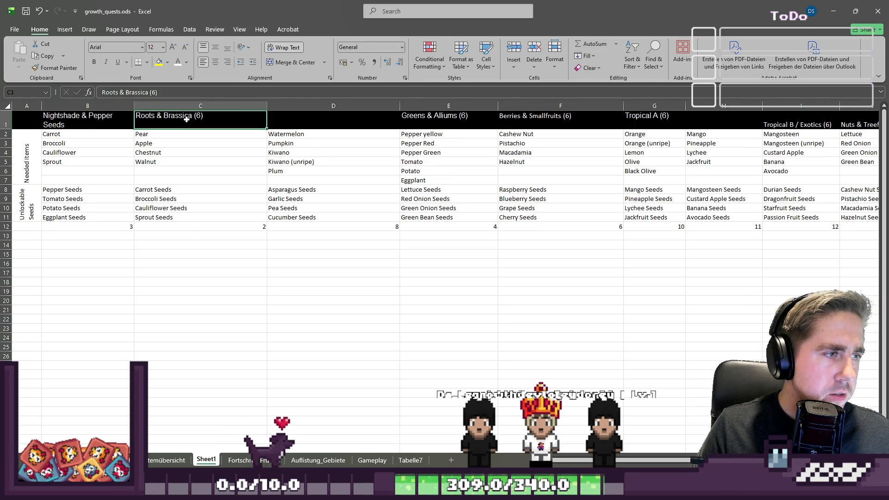
double_click(235, 118)
key("BackSpace")
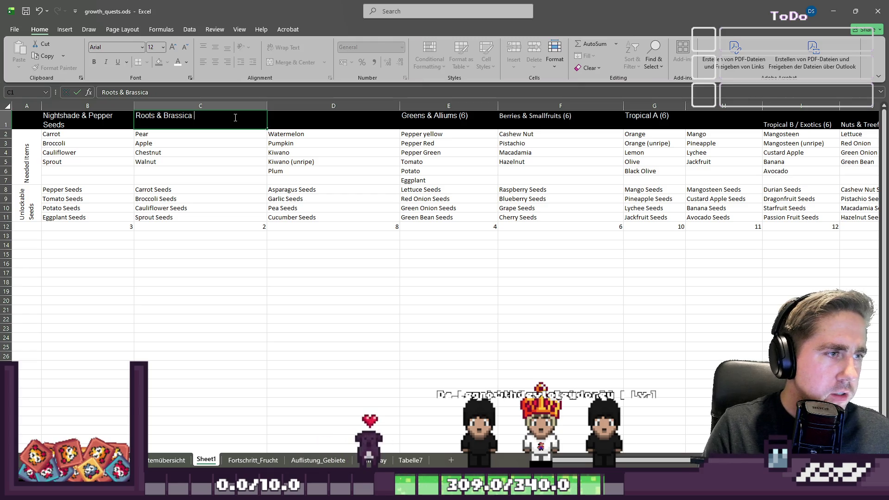
type("Seeds")
key("Tab")
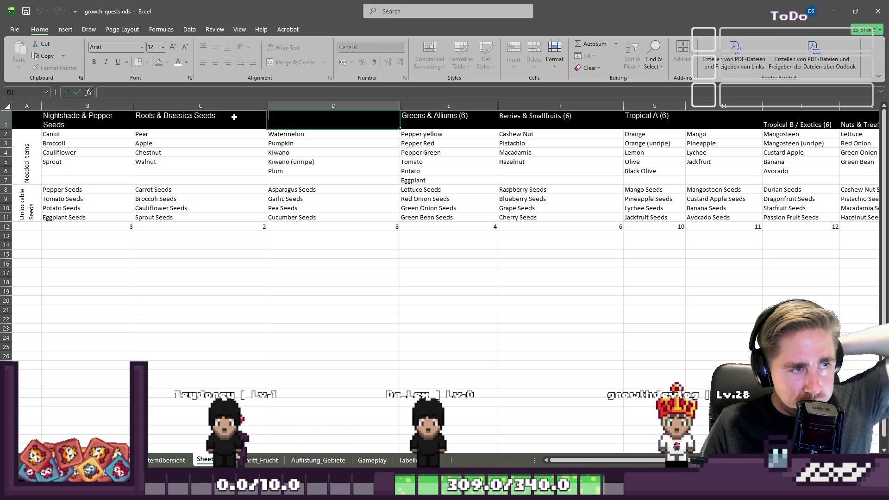
key("Return")
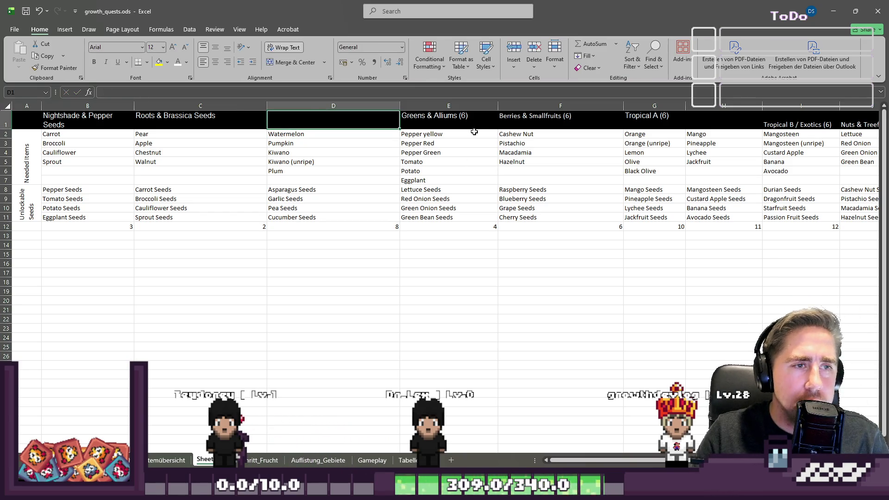
Step: Rename the Greens & Alliums and Berries & Smallfruits headers to end in 'Seeds'
double_click(486, 120)
key("BackSpace")
key("BackSpace")
key("BackSpace")
type("Seeds")
key("Return")
key("Up")
key("Right")
key("F2")
key("BackSpace")
key("BackSpace")
key("BackSpace")
type("See")
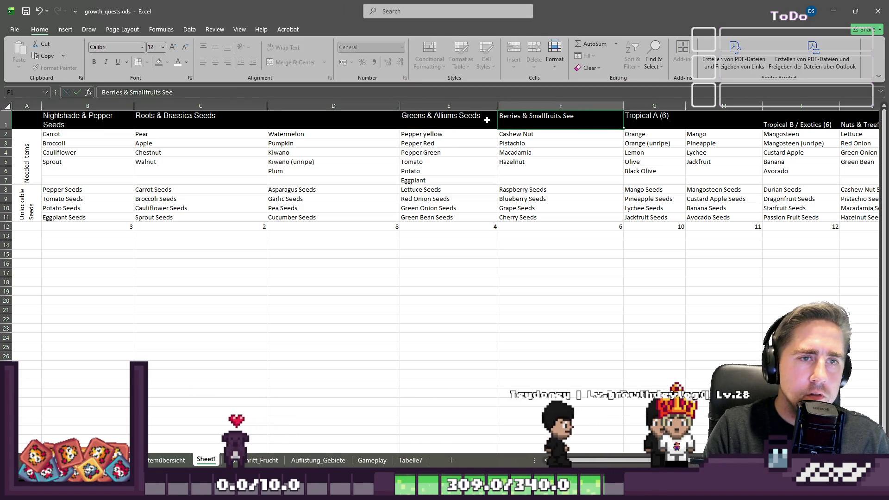
type("eds")
key("Return")
key("Up")
Step: Rename the Tropical A header to 'Tropical A Seeds' and the next header to 'Exotics Seeds'
key("Right")
key("F2")
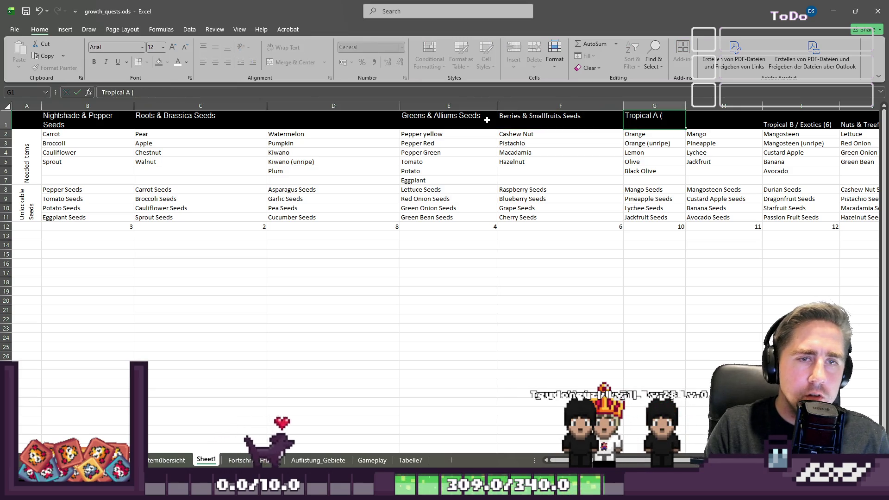
type("s")
key("Return")
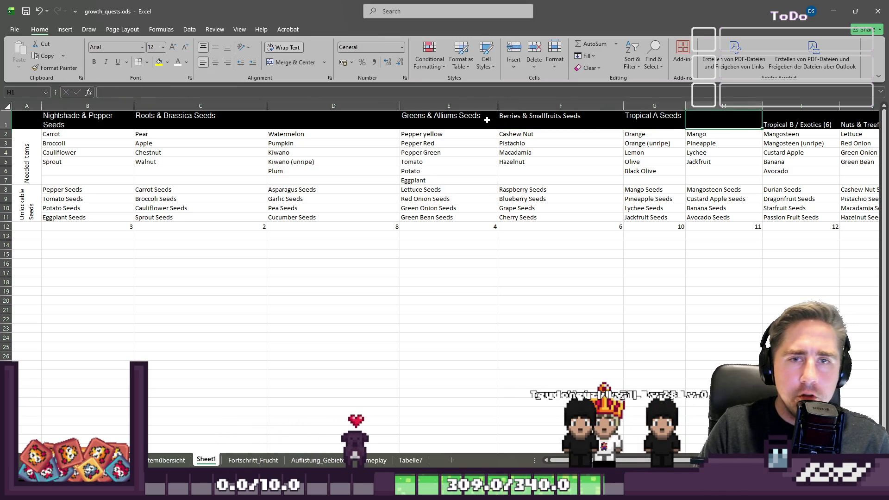
key("F2")
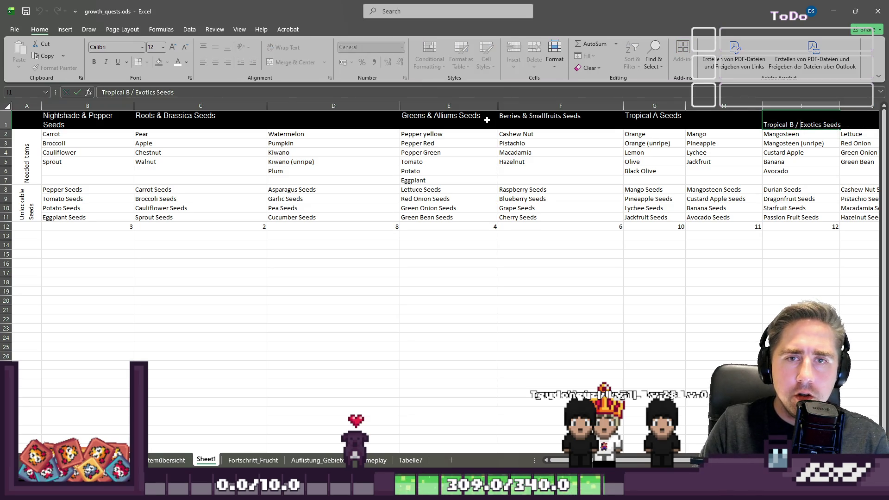
key("BackSpace")
key("BackSpace")
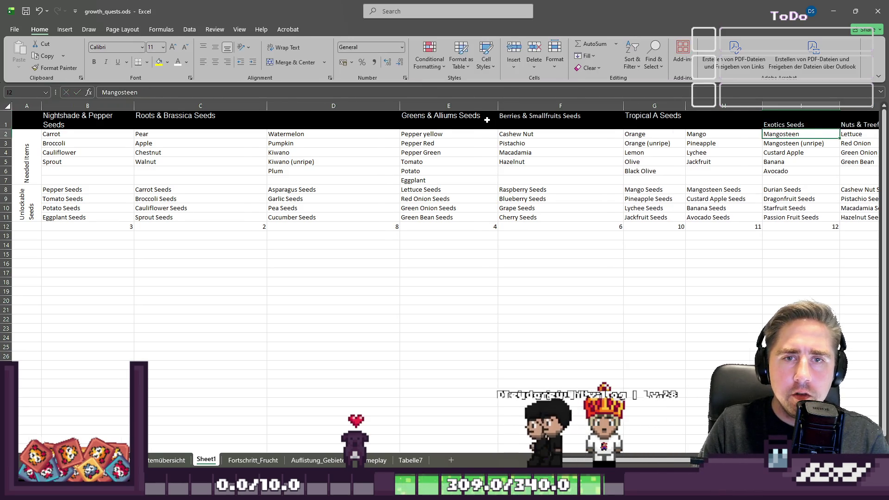
Step: Restore the 'Nuts & Treefruits (6)' header and shorten 'Tropical A Seeds' to 'Tropical Seeds'
key("Tab")
key("F2")
type("6)")
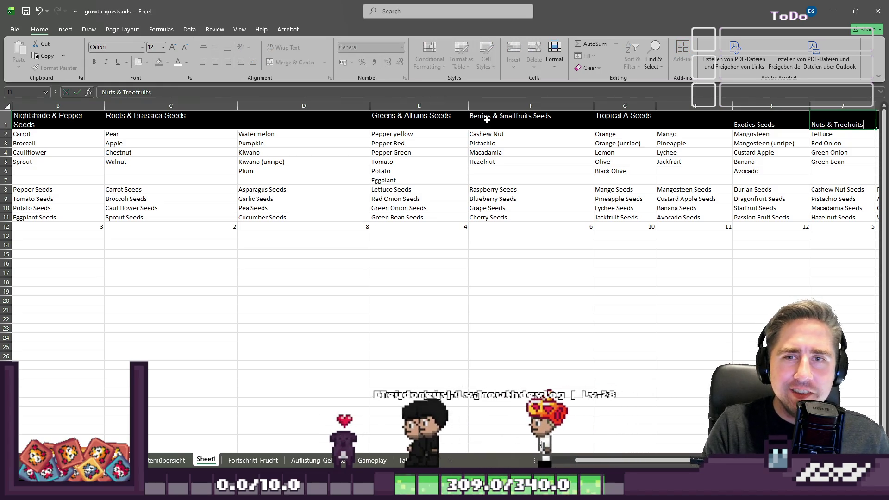
key("shift+Tab")
key("shift+Tab")
key("shift+Tab")
key("F2")
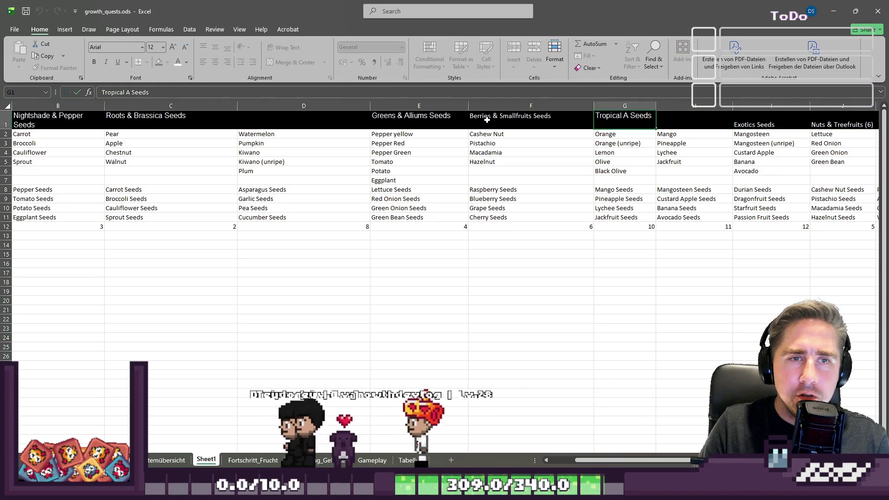
key("Left")
key("Left")
key("Left")
key("BackSpace")
key("BackSpace")
key("Tab")
key("Tab")
key("Tab")
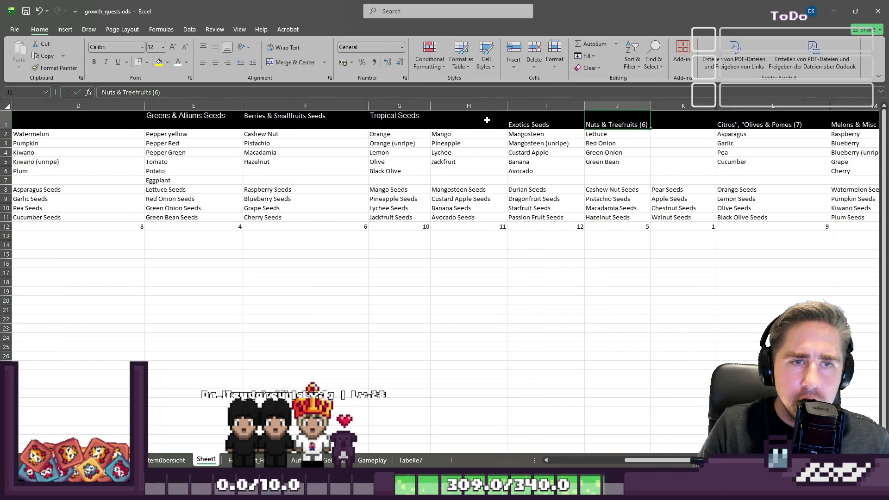
Step: Rename the Nuts & Treefruits and Olives & Pomes headers to 'Nuts & Treefruit Seeds' and '… Seeds'
key("F2")
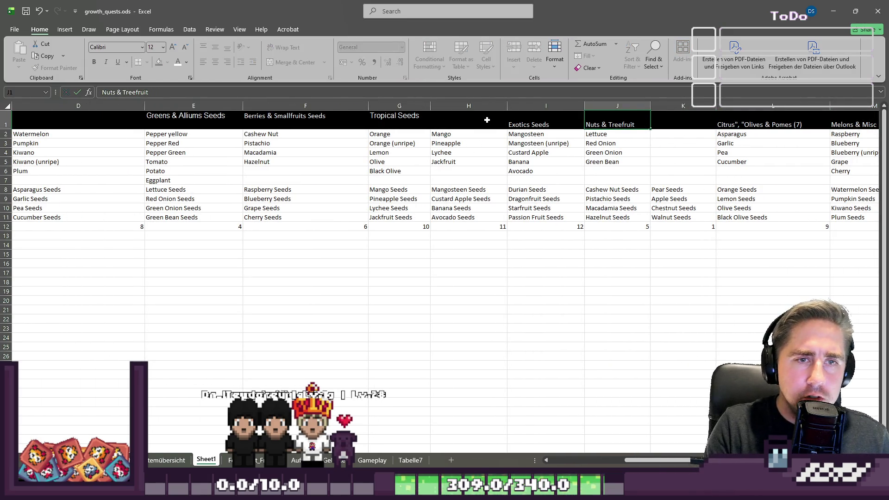
type("Seeds")
key("Return")
key("Up")
key("Right")
key("Right")
key("F2")
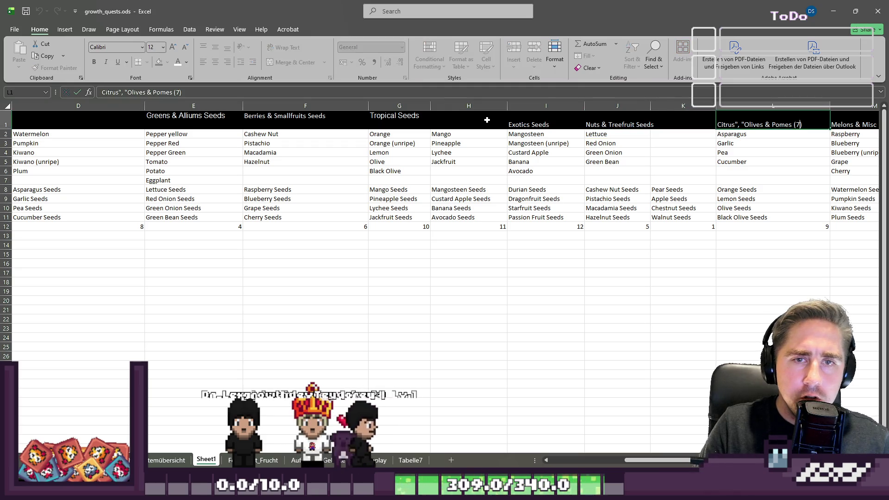
key("BackSpace")
key("BackSpace")
key("BackSpace")
type("Se")
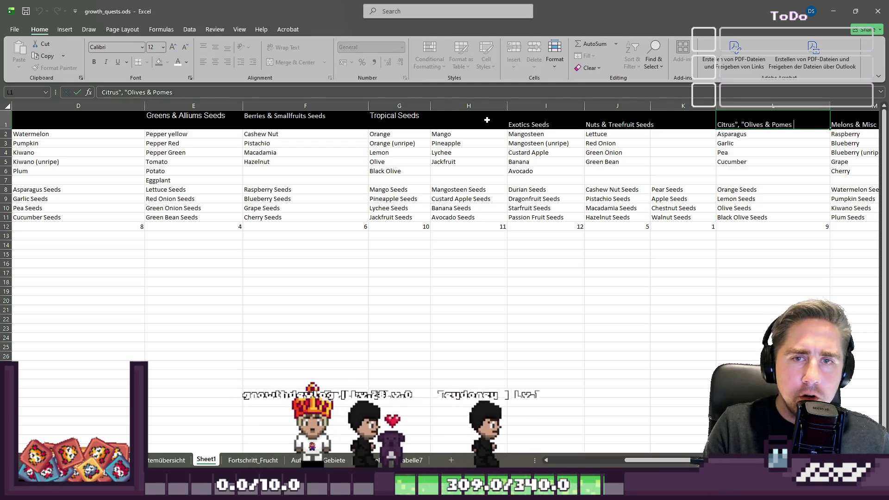
type("eds")
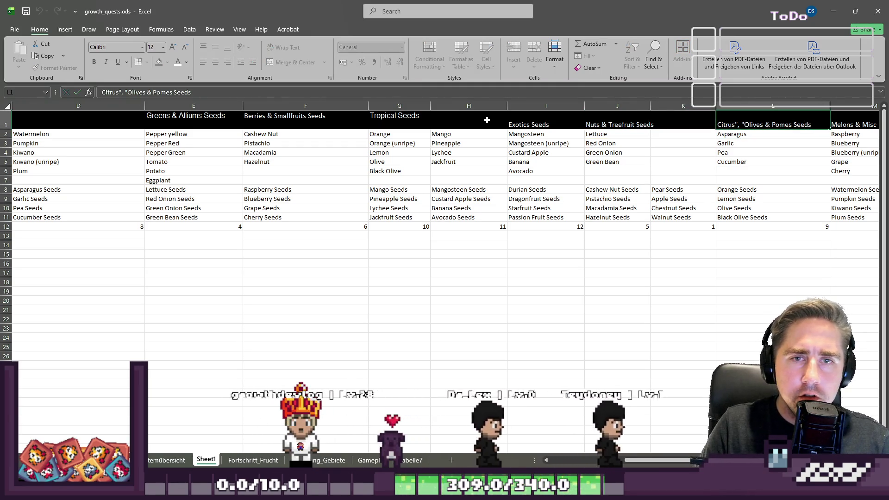
key("Tab")
Step: Change the last header to 'Melons & Misc Late Seeds' and return to the sheet's top-left
key("F2")
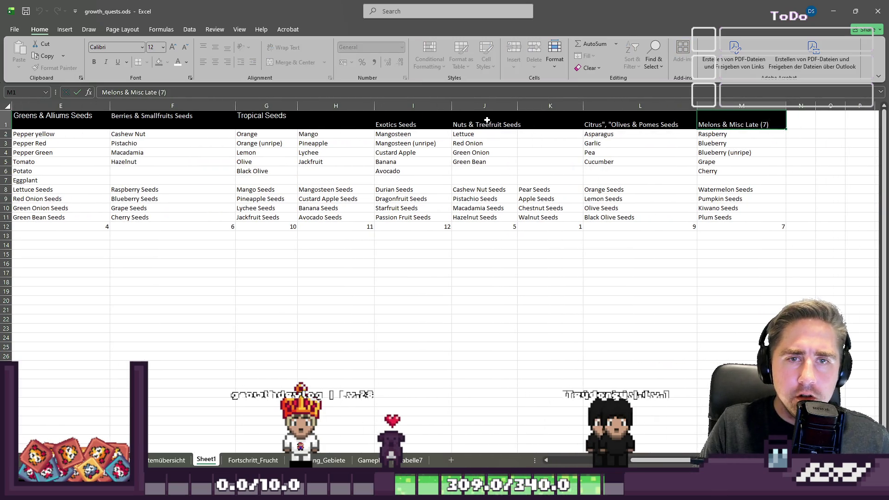
key("Up")
key("Left")
key("Left")
key("Left")
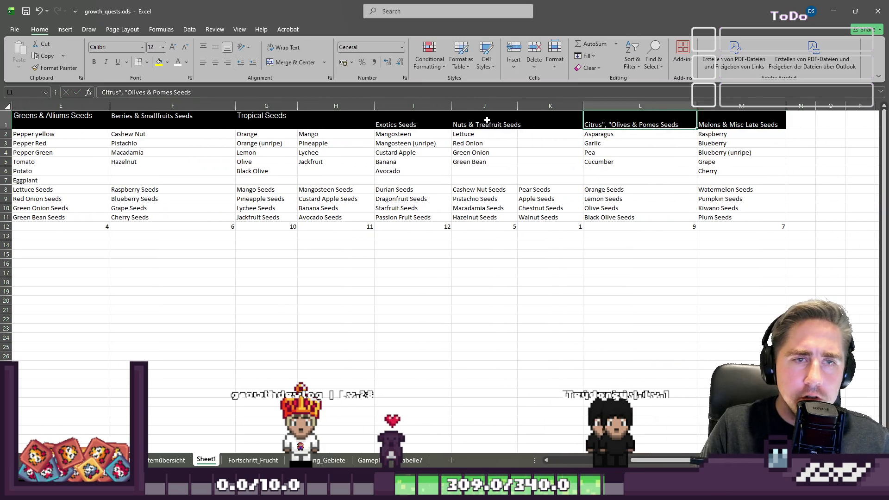
key("Left")
key("Left")
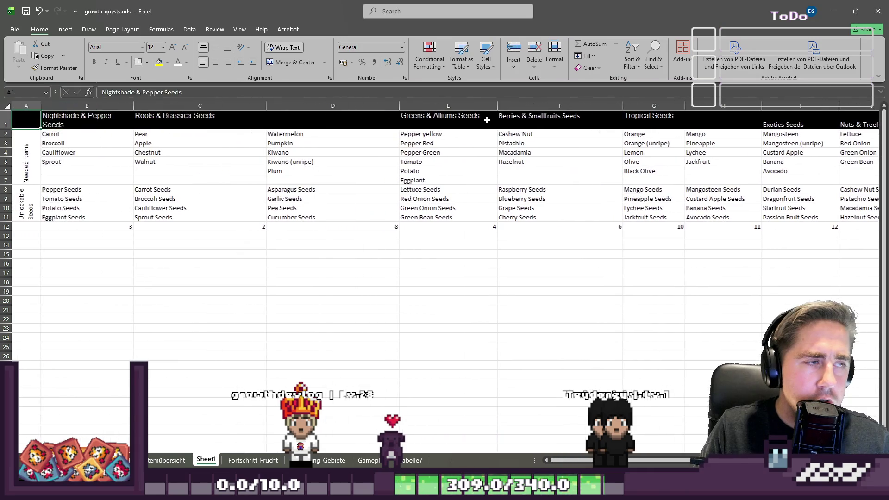
Step: Select the header row and check its font size list, leaving the size unchanged
left_click(2, 121)
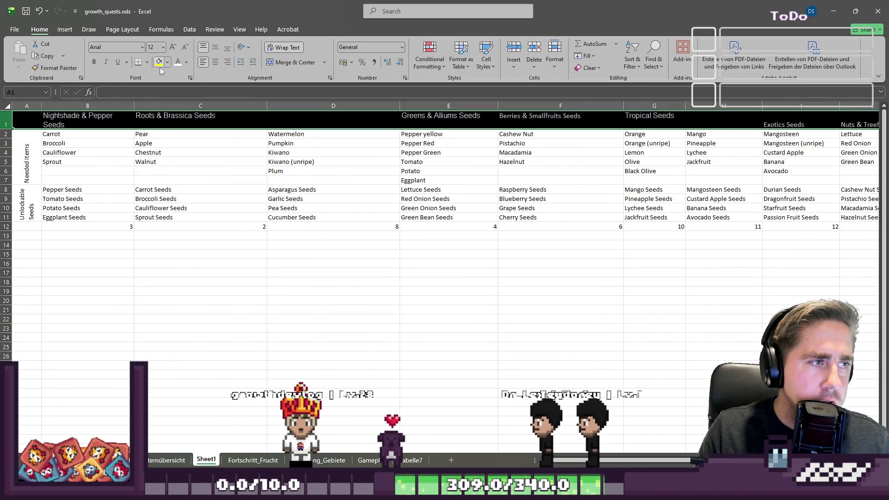
left_click(163, 47)
left_click(200, 120)
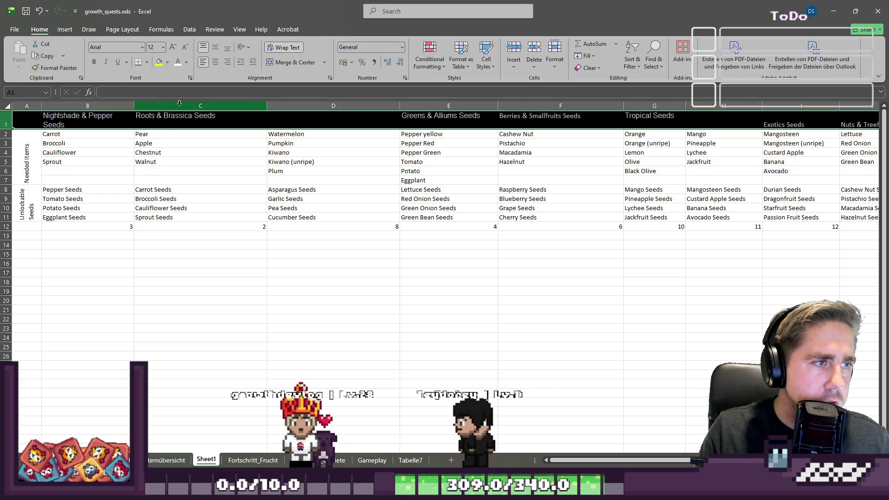
left_click(287, 208)
Step: Save growth_quests.ods in its ODS format and minimize the Excel window
key("ctrl+s")
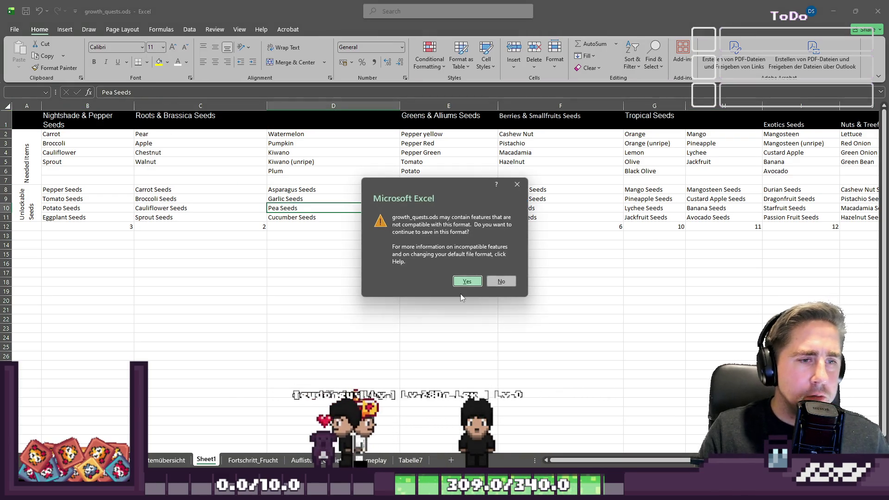
left_click(478, 278)
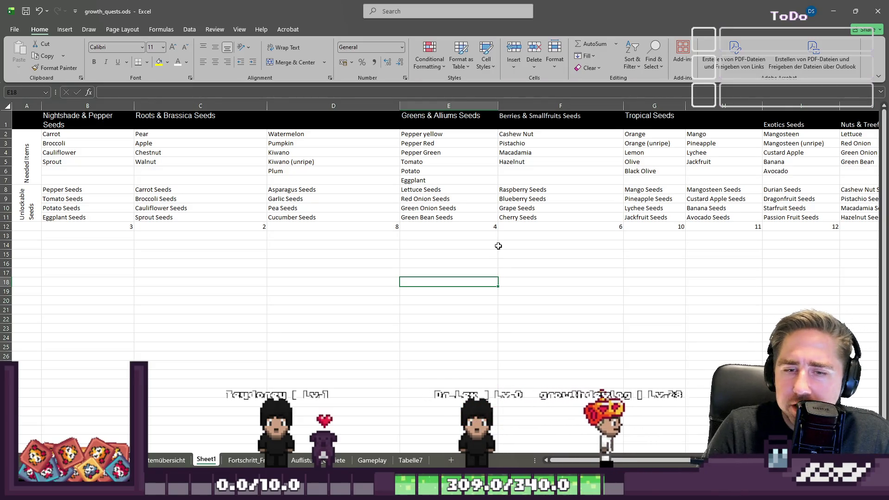
left_click(834, 15)
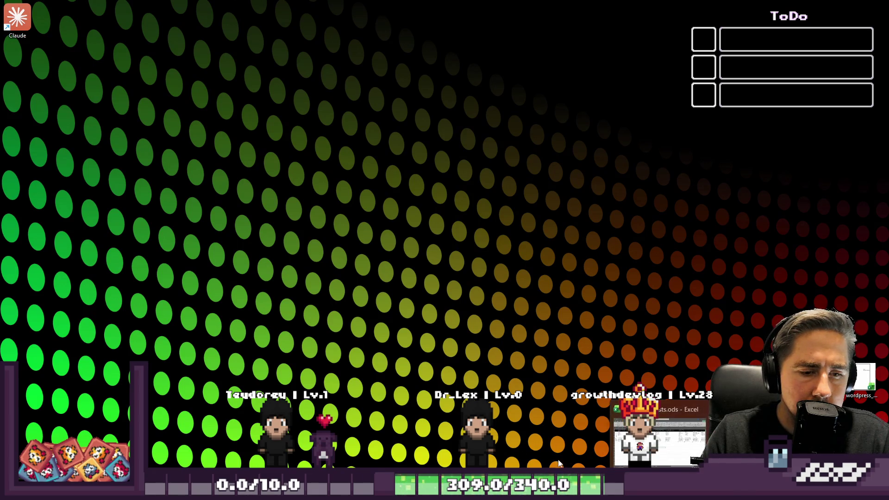
Step: Switch back to the Godot Engine window showing the Growth project's Tasks board
mouse_move(561, 488)
left_click(525, 429)
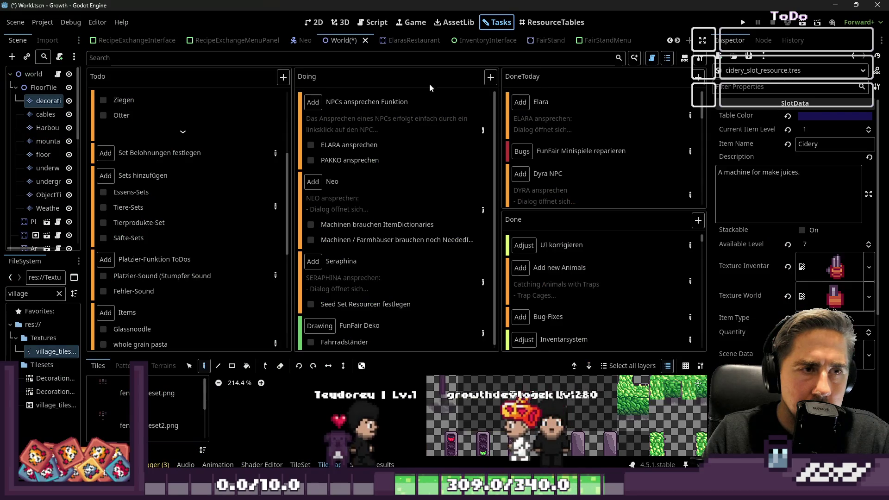